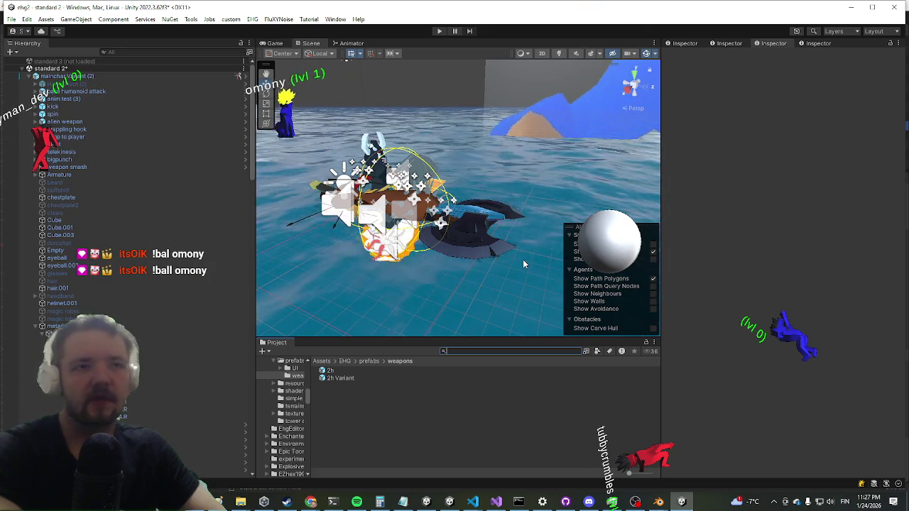
Open the bob encounter prefab from a 'bob enc' Project search
text(bob enc)
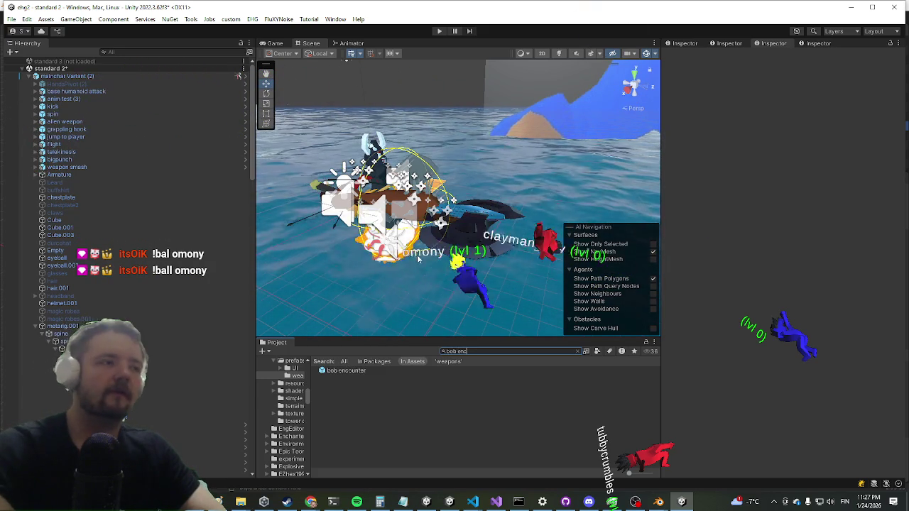
click(348, 372)
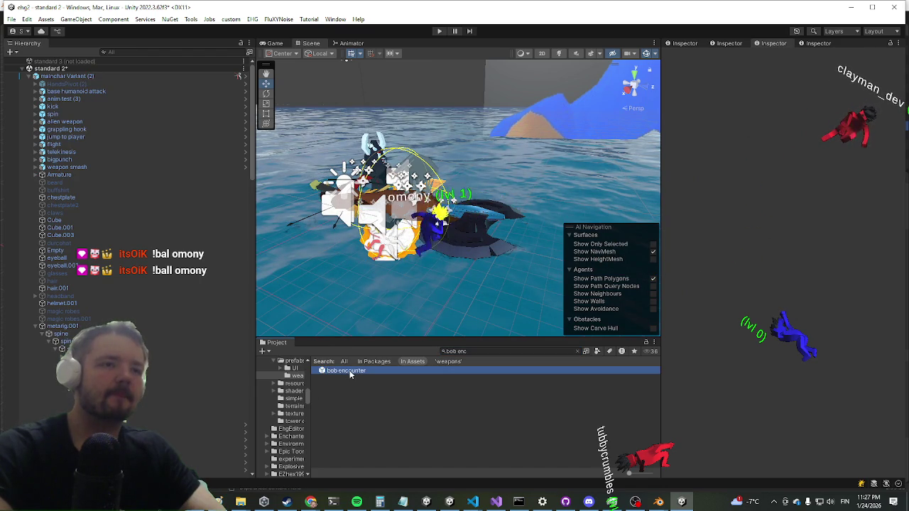
double_click(345, 372)
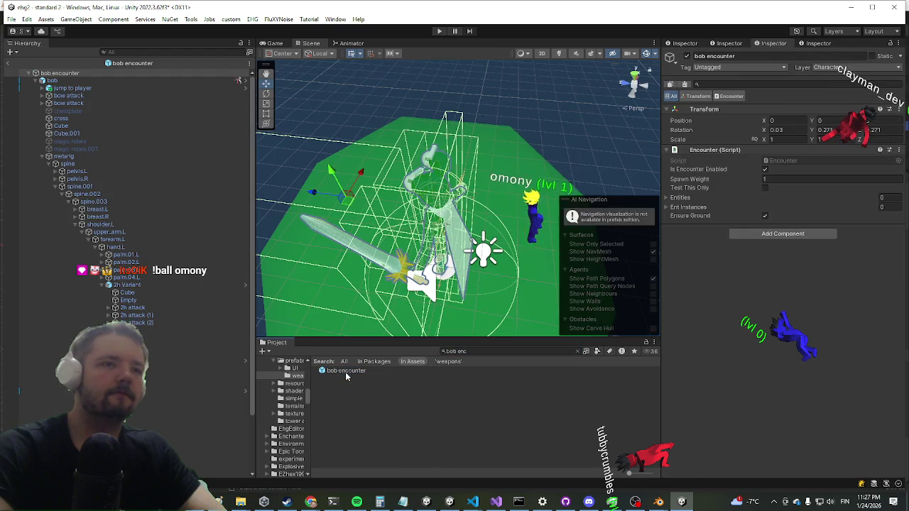
Copy the 2h attack's Animation Definition component, then exit prefab mode
click(132, 308)
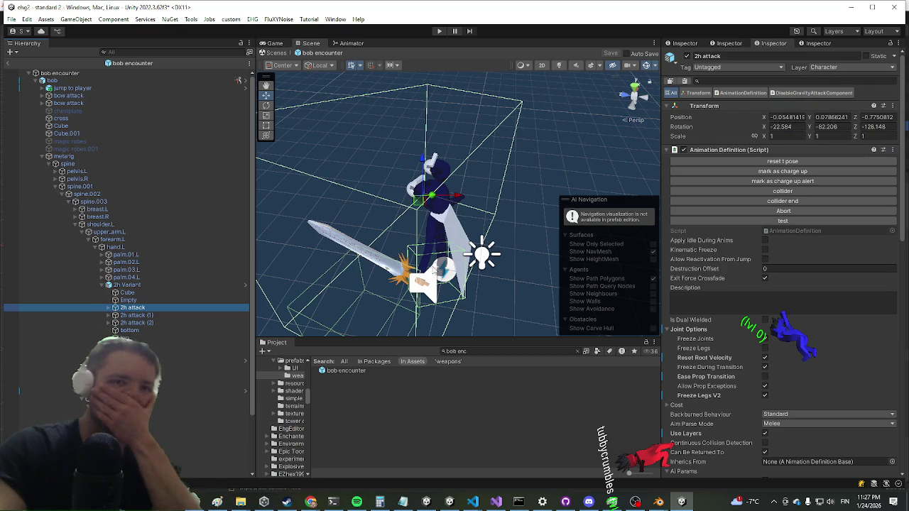
scroll(790, 198, down, 1)
right_click(714, 129)
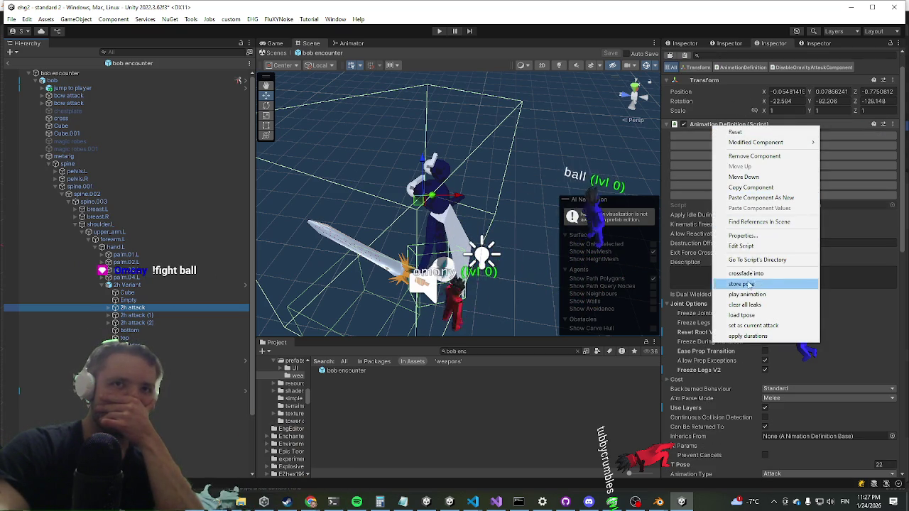
click(765, 187)
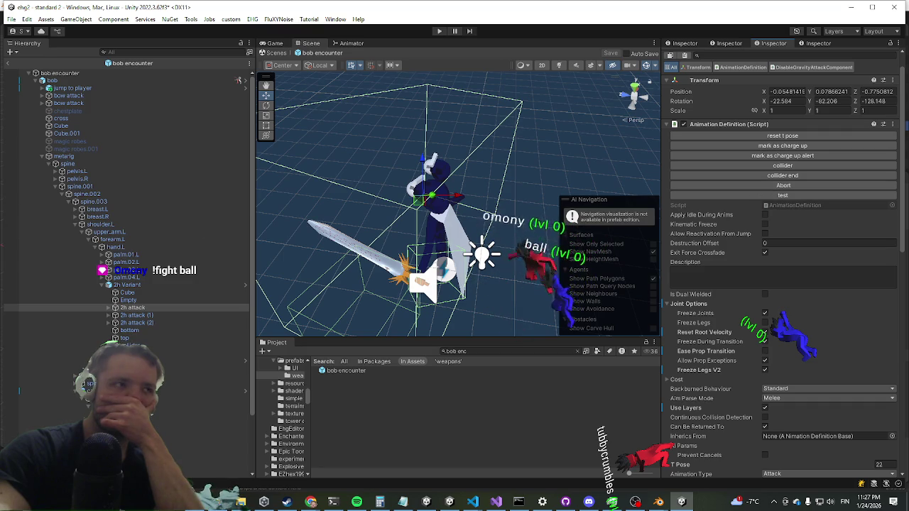
click(8, 62)
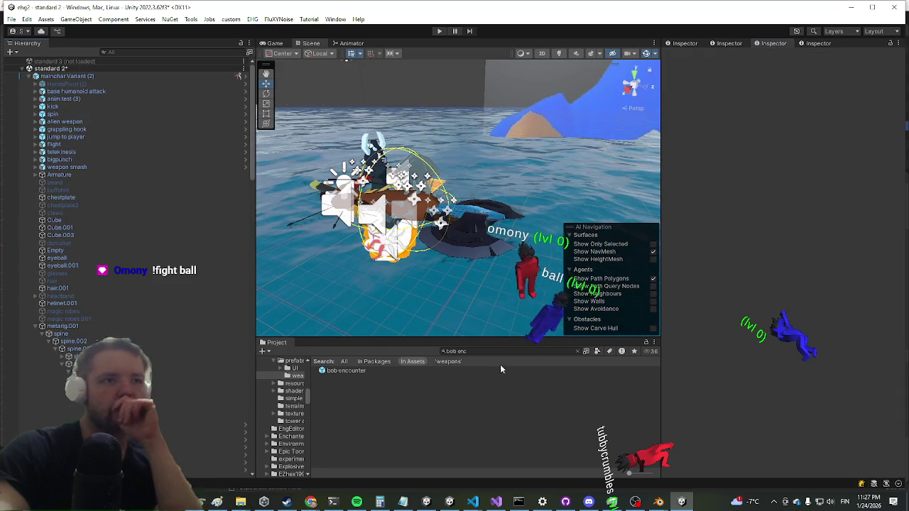
Inspect the durco encounter prefab, then search the Project panel for 'yolk'
key(ctrl+a)
text(du)
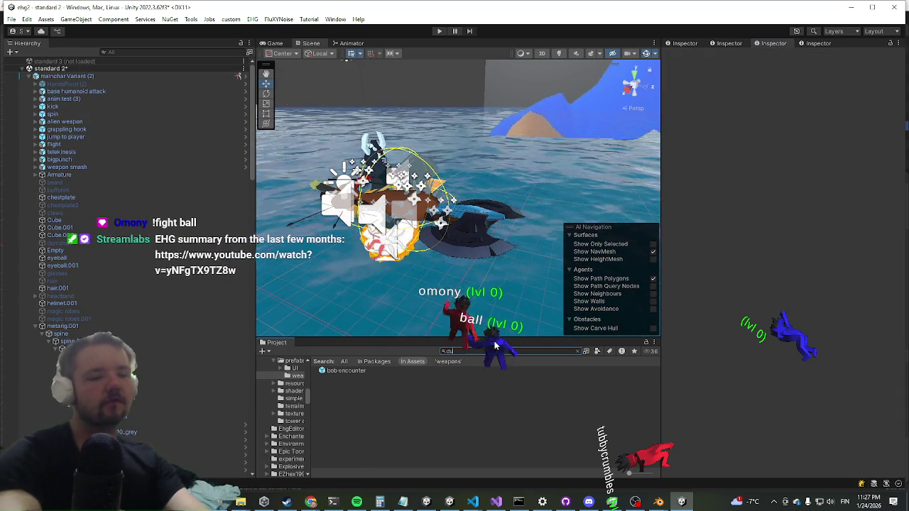
text(rco enc)
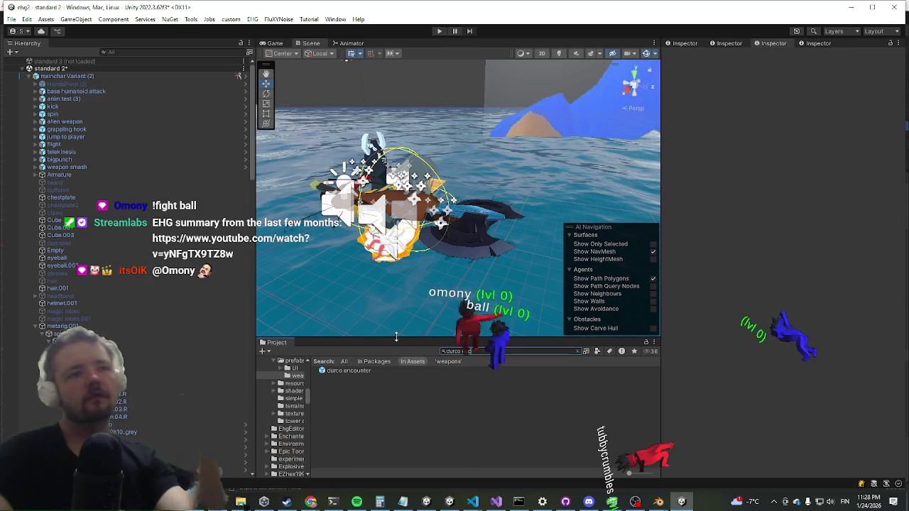
click(362, 370)
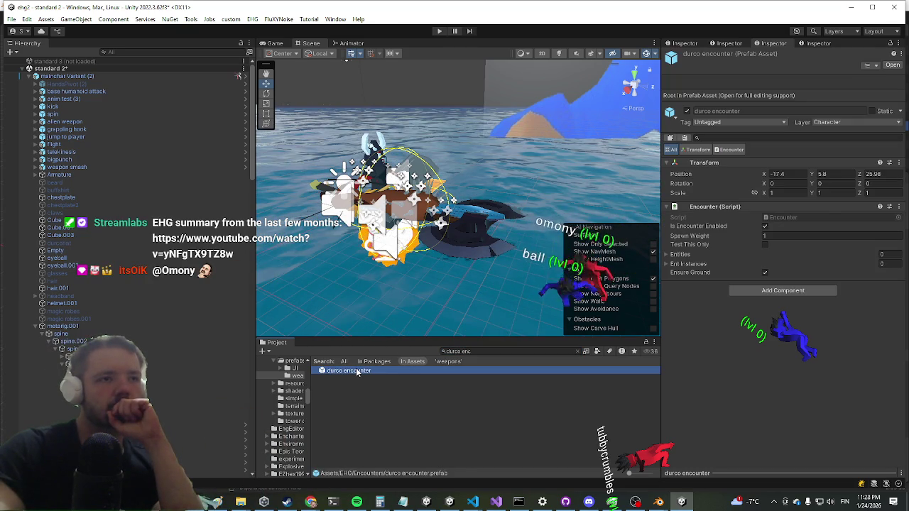
double_click(355, 370)
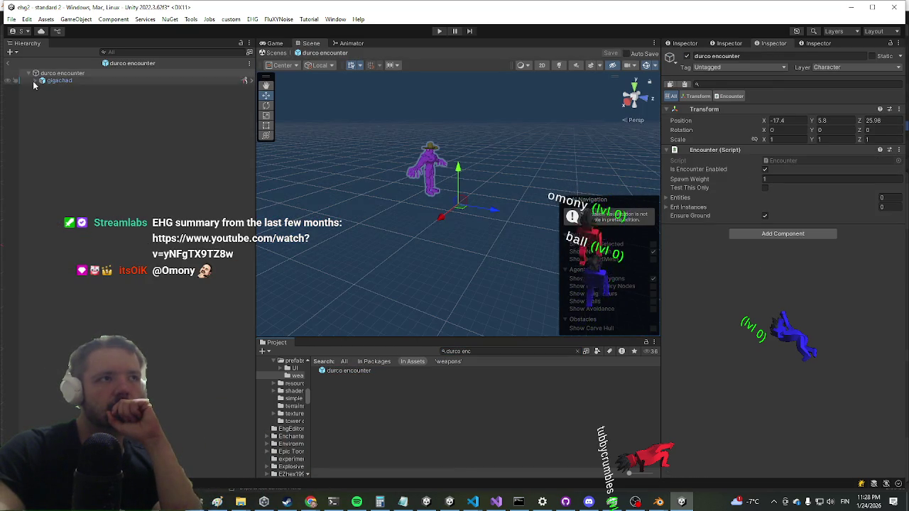
click(7, 63)
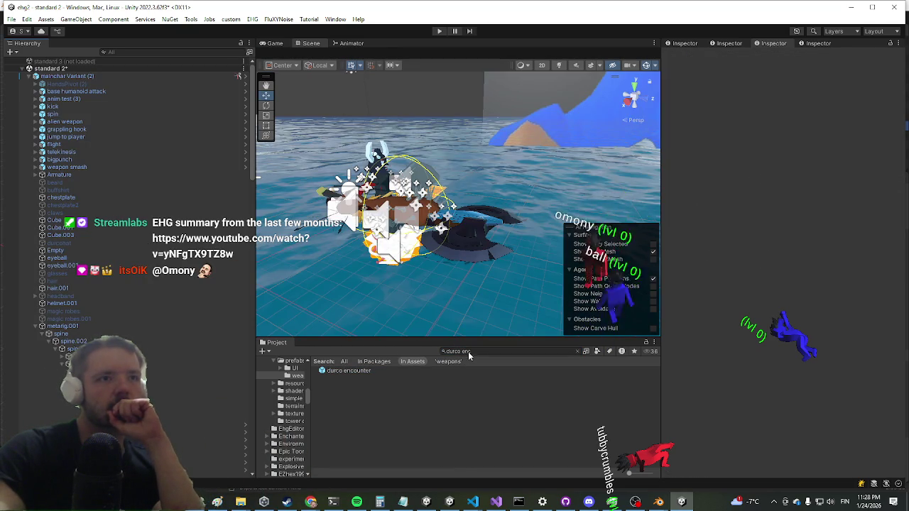
click(466, 351)
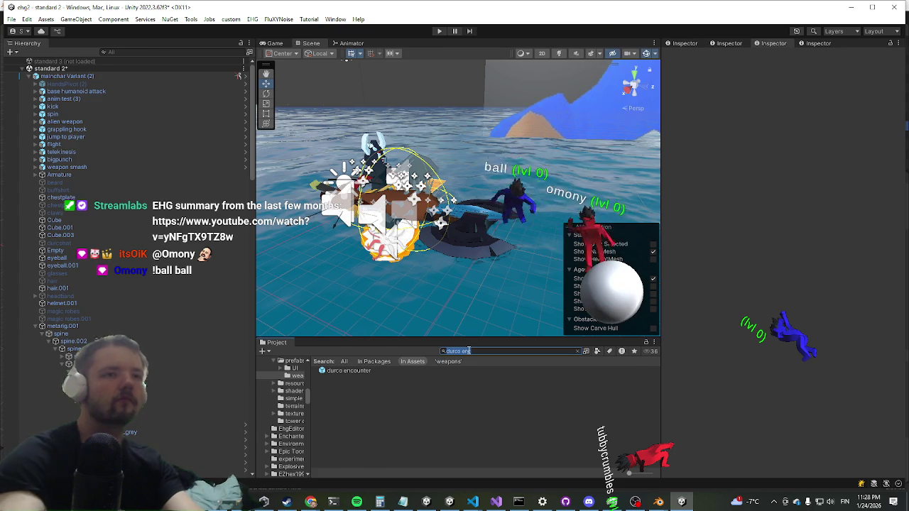
text(yolk)
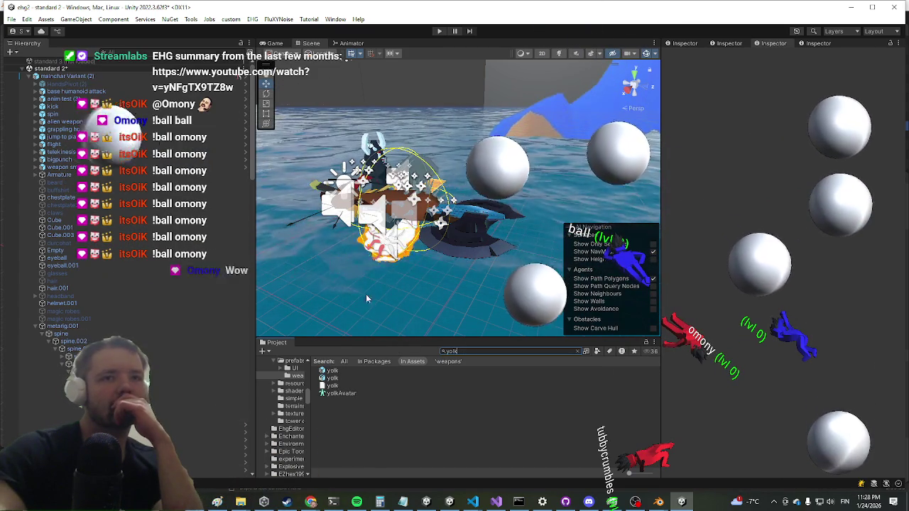
click(331, 371)
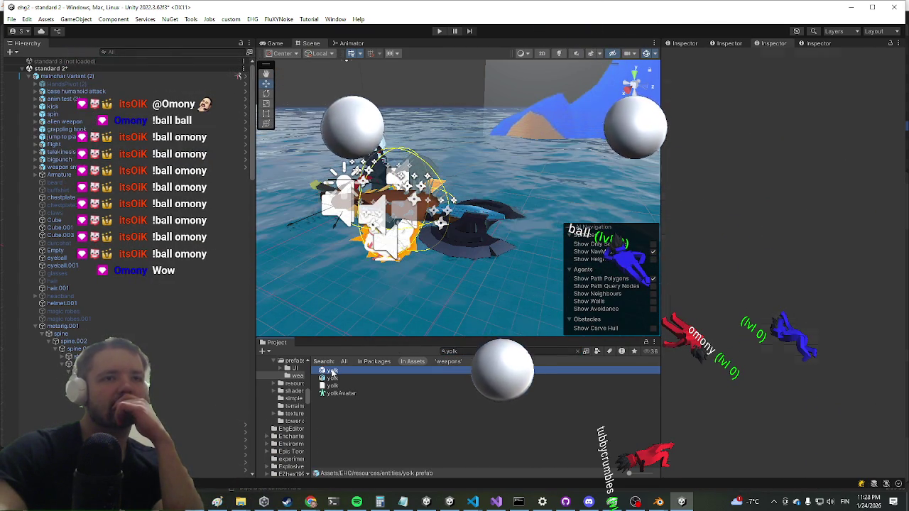
double_click(332, 374)
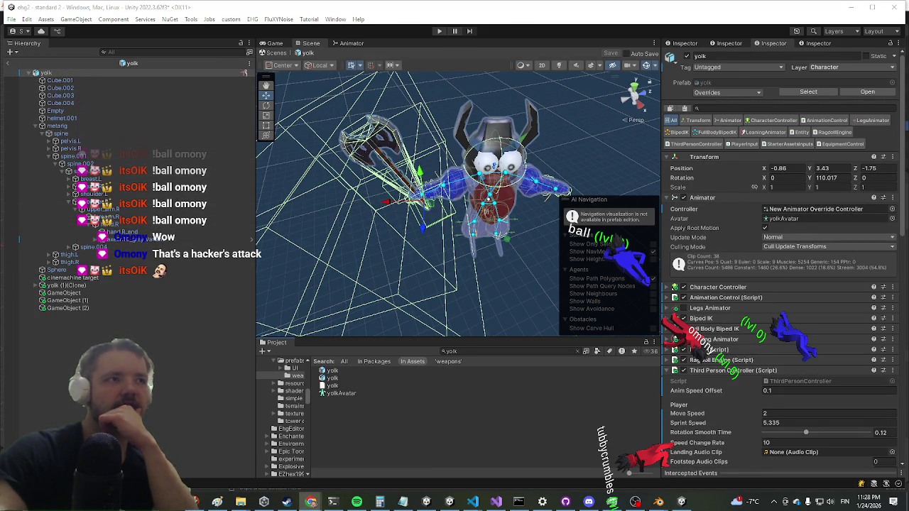
scroll(840, 264, down, 5)
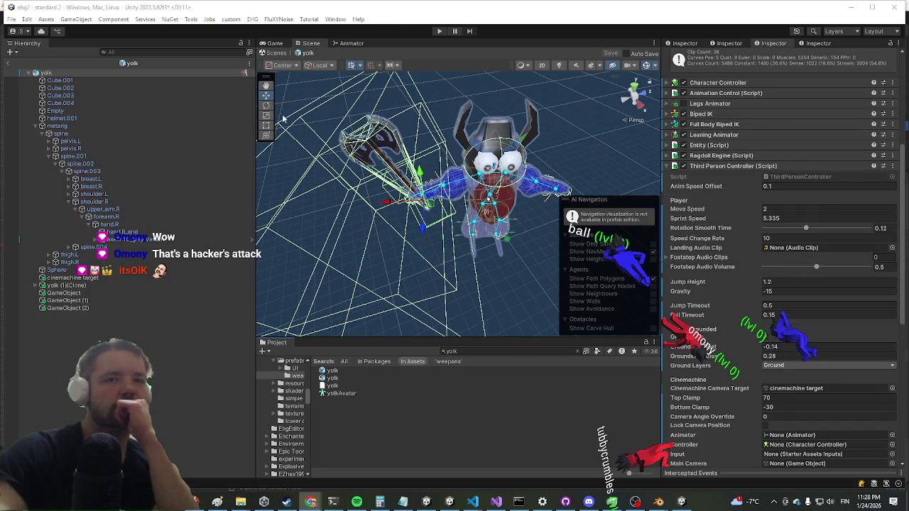
click(10, 68)
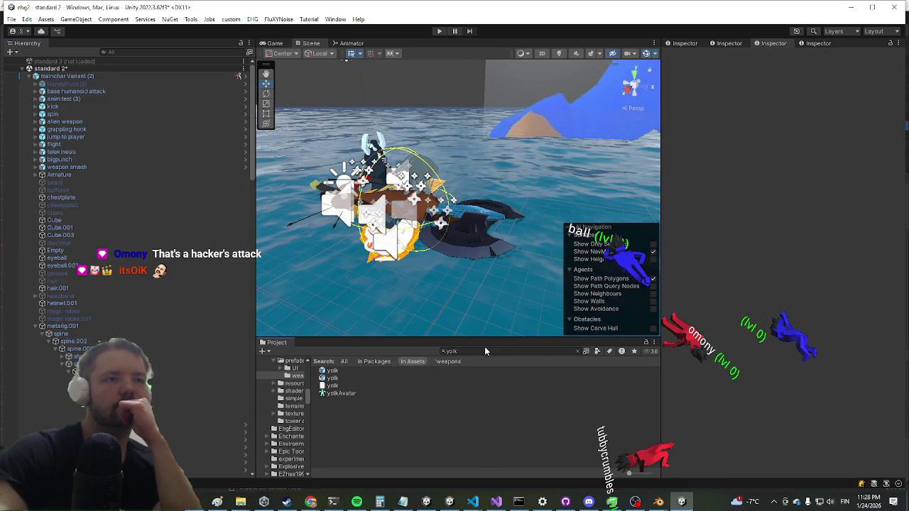
click(487, 350)
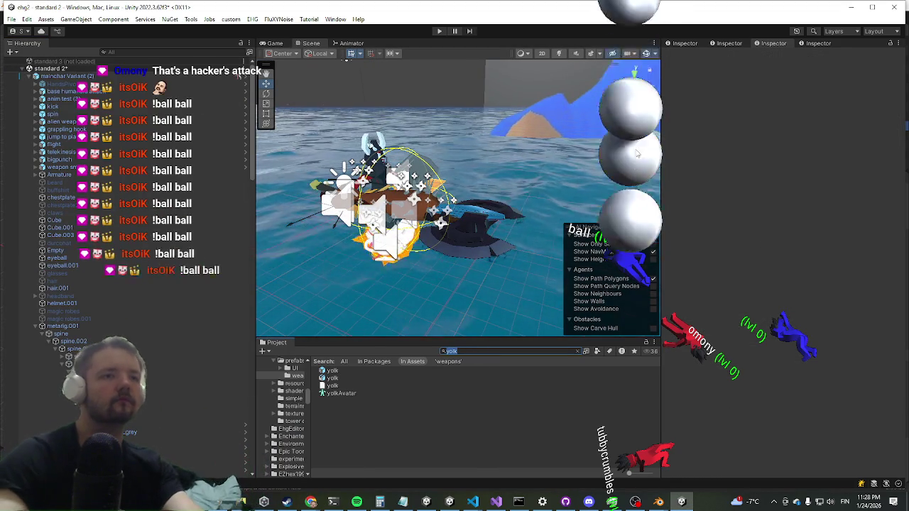
Search the Project for 'enemy mana' and open the EnemyManager prefab
text(entenemy m)
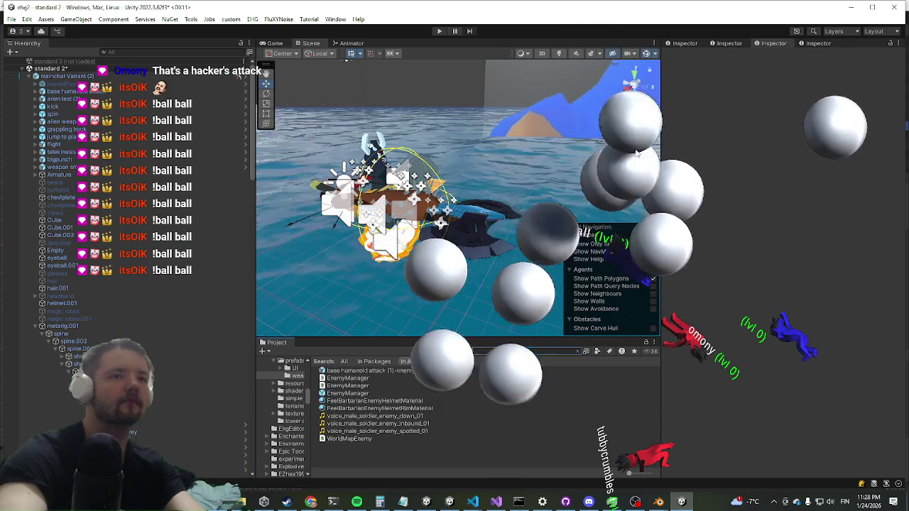
key(BackSpace)
key(BackSpace)
key(BackSpace)
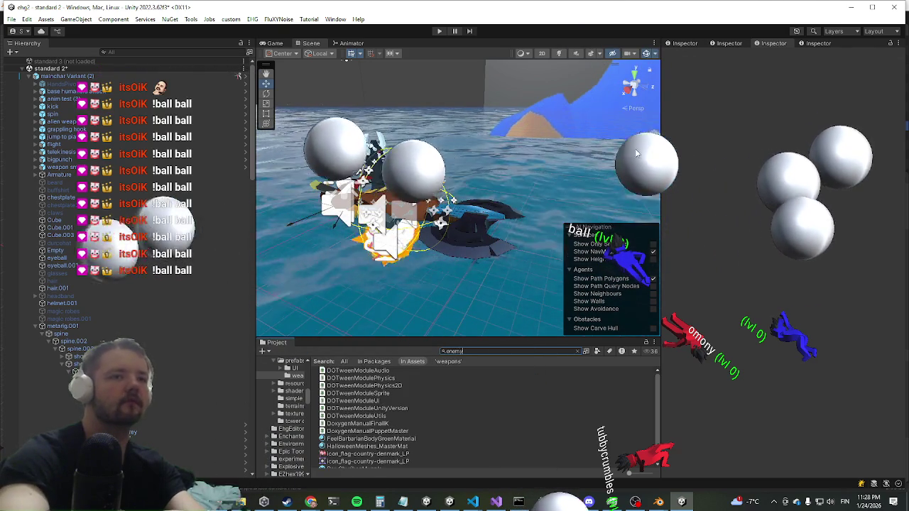
text(my mana)
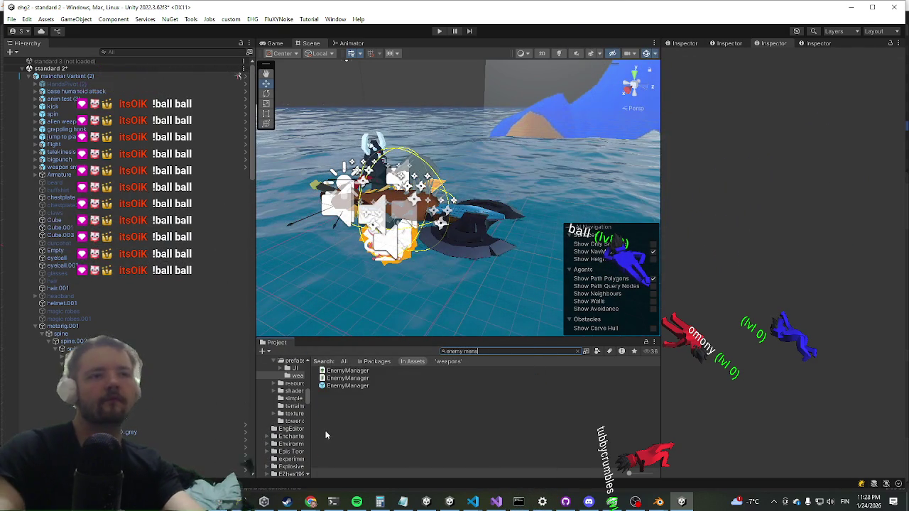
click(333, 392)
click(337, 387)
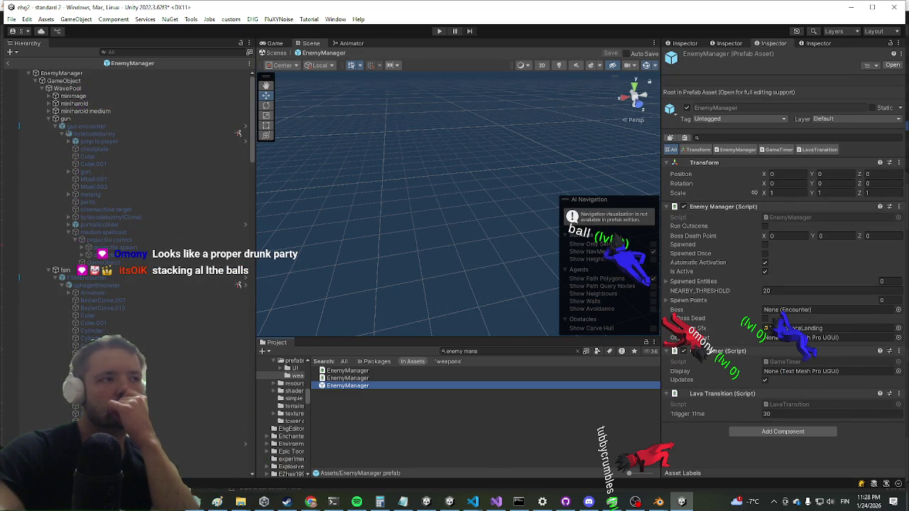
Select the gun encounter entry and collapse its Third Person Controller fields
key(alt+Tab)
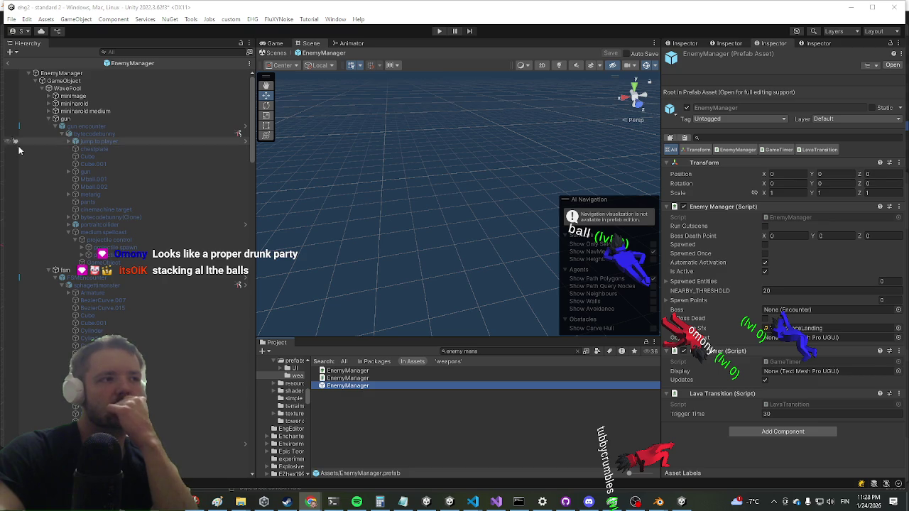
click(141, 128)
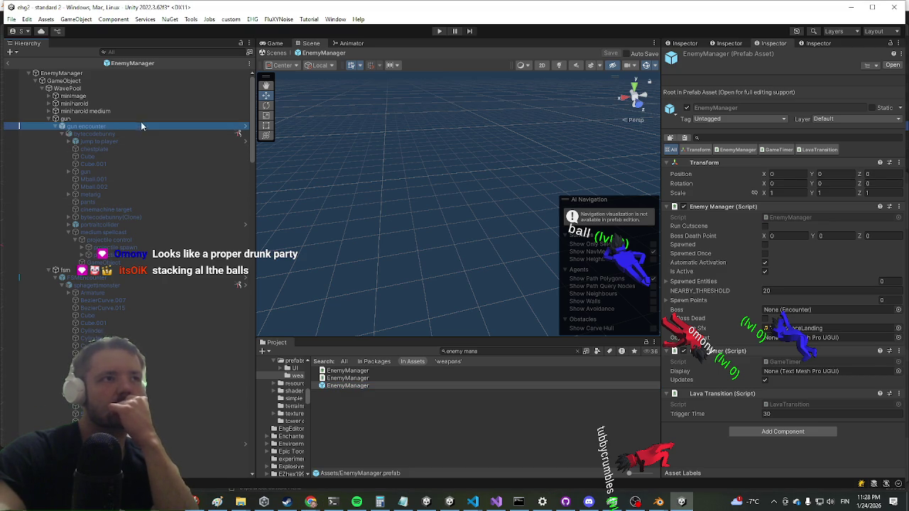
scroll(114, 305, down, 10)
scroll(92, 299, down, 10)
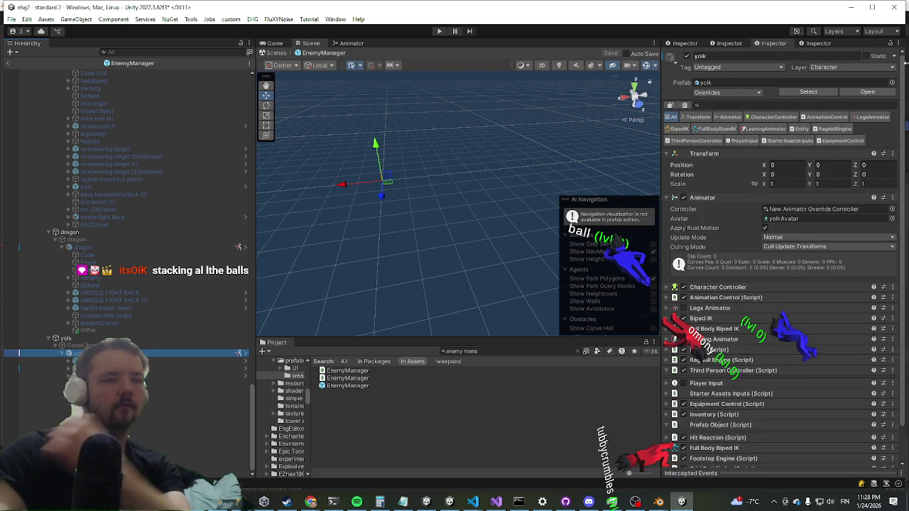
scroll(811, 244, down, 5)
scroll(798, 270, down, 10)
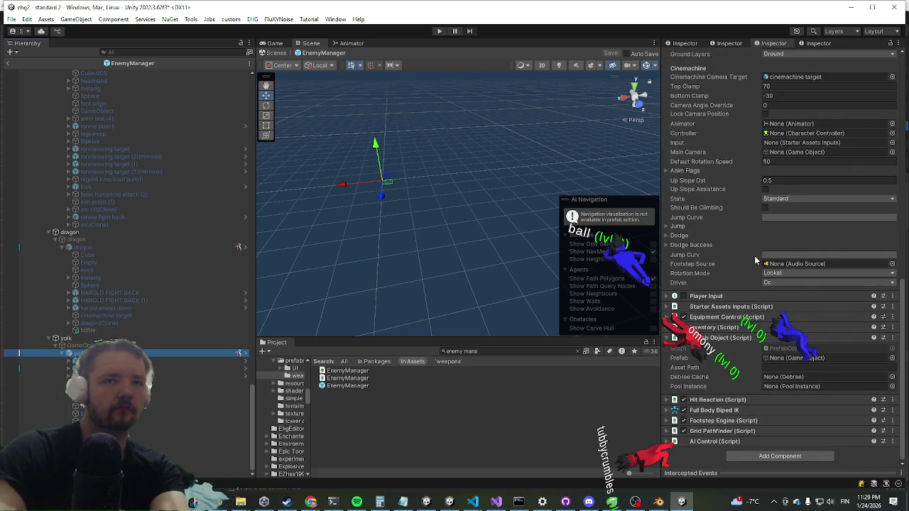
scroll(756, 256, up, 5)
scroll(760, 229, up, 4)
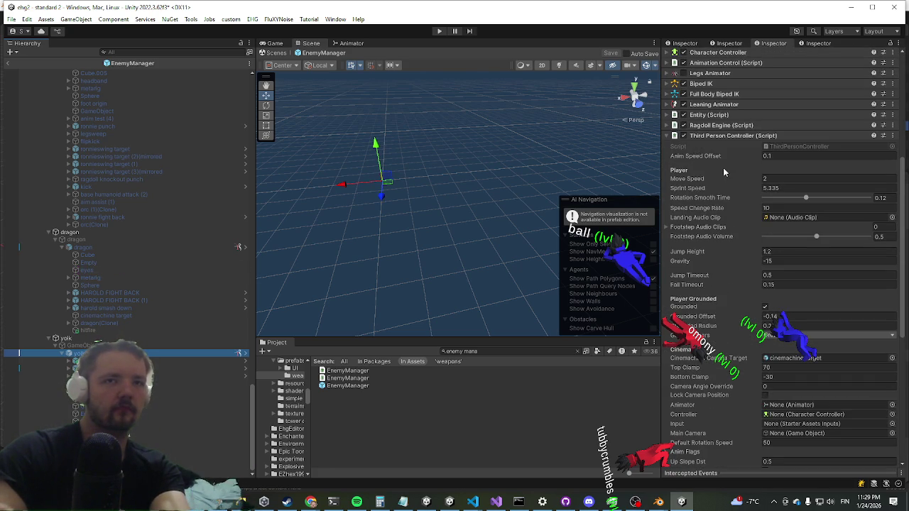
scroll(709, 146, up, 1)
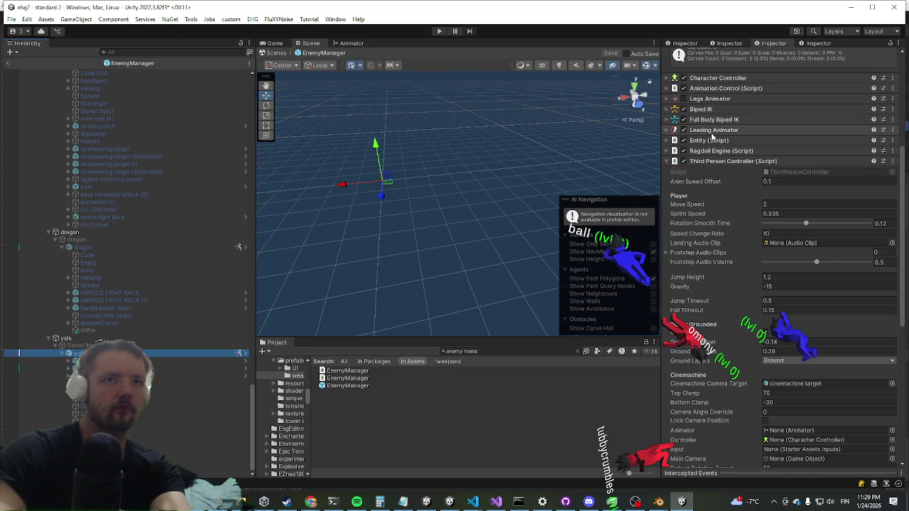
click(704, 158)
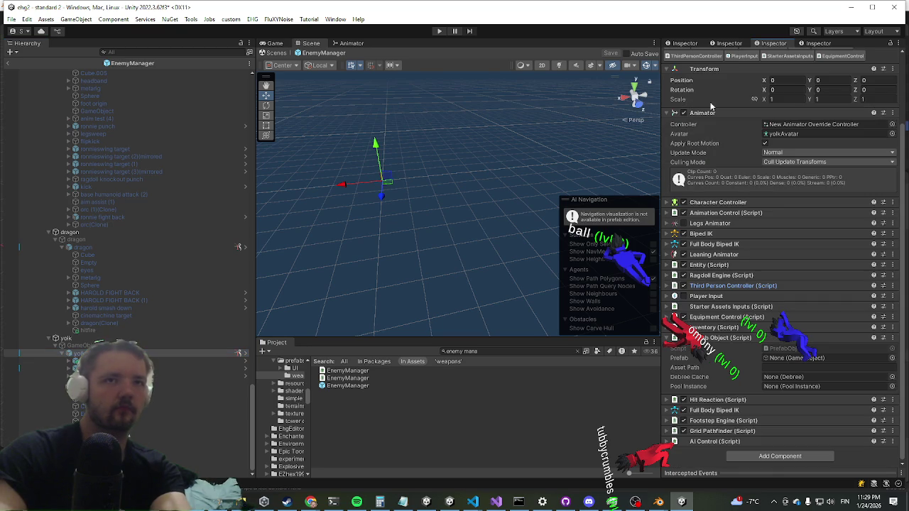
Open the script in Visual Studio, then return and check the yolk prefab's Overrides
click(507, 504)
key(alt+Tab)
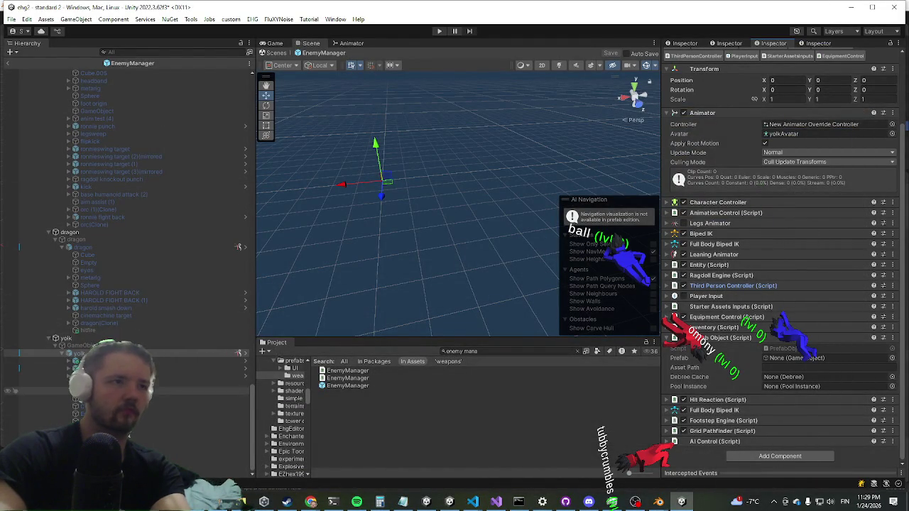
scroll(701, 92, up, 2)
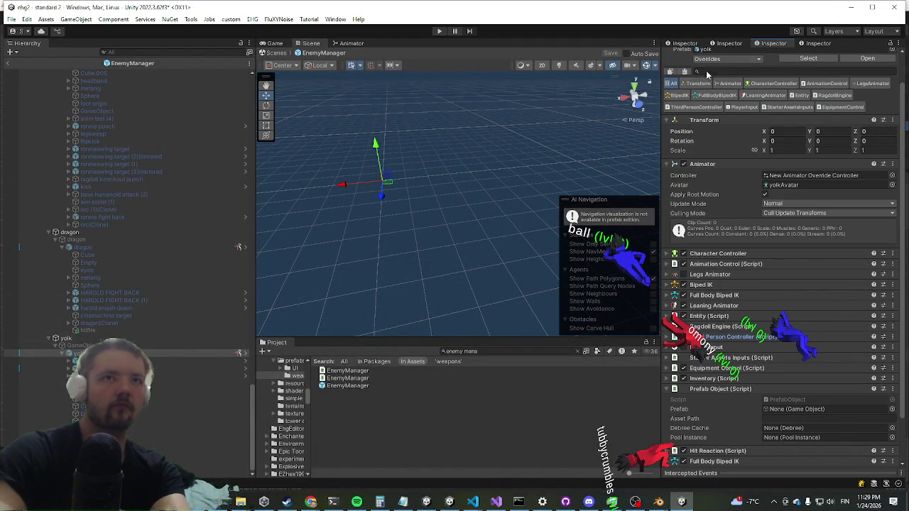
click(719, 60)
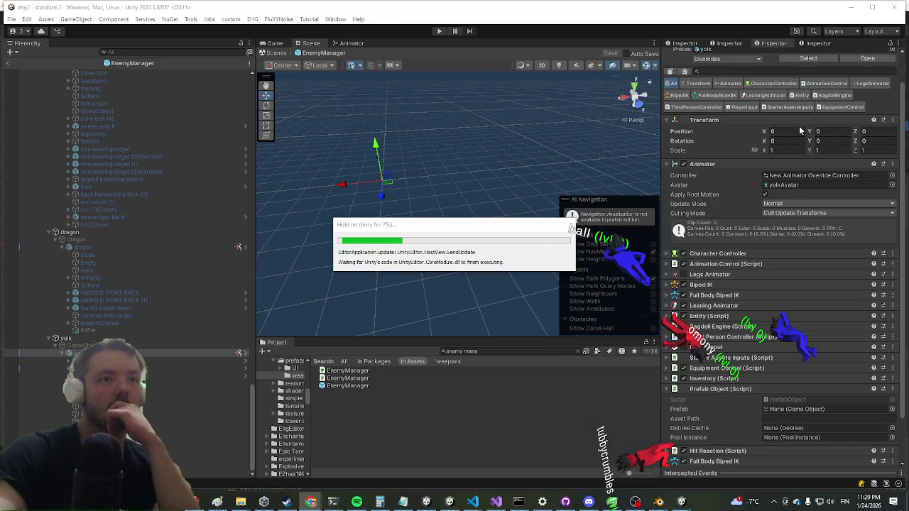
Open the yolk prefab, saving the modified prefab when prompted
click(855, 59)
click(438, 269)
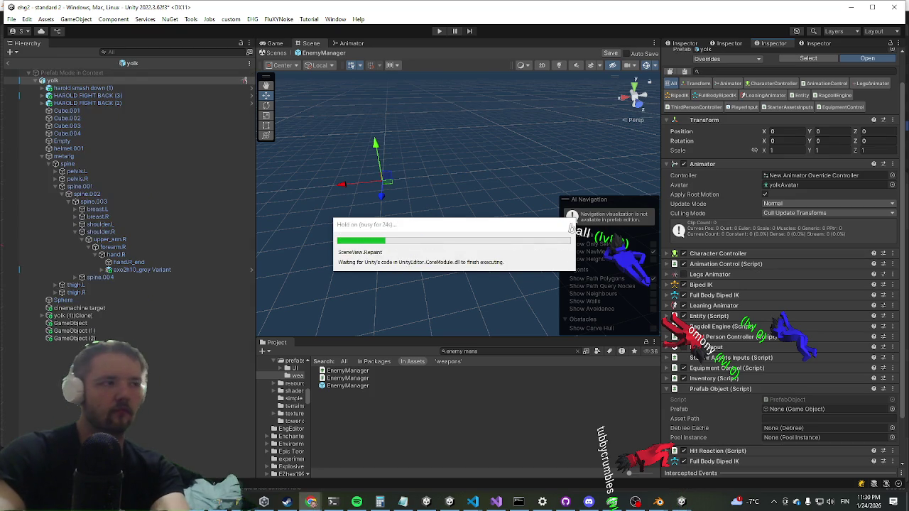
Select yolk (1)(Clone) and inspect the axe2h10_grey Variant weapon's settings
click(494, 502)
click(494, 502)
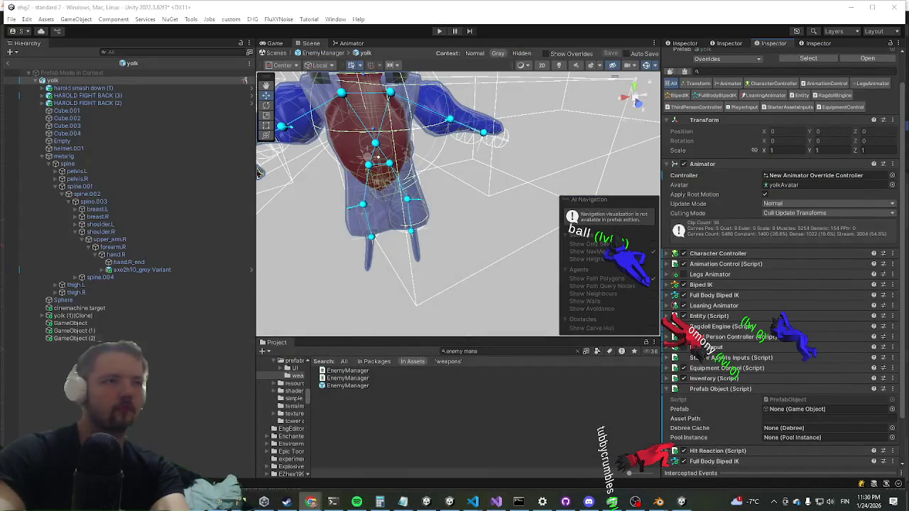
click(106, 325)
click(108, 308)
click(114, 316)
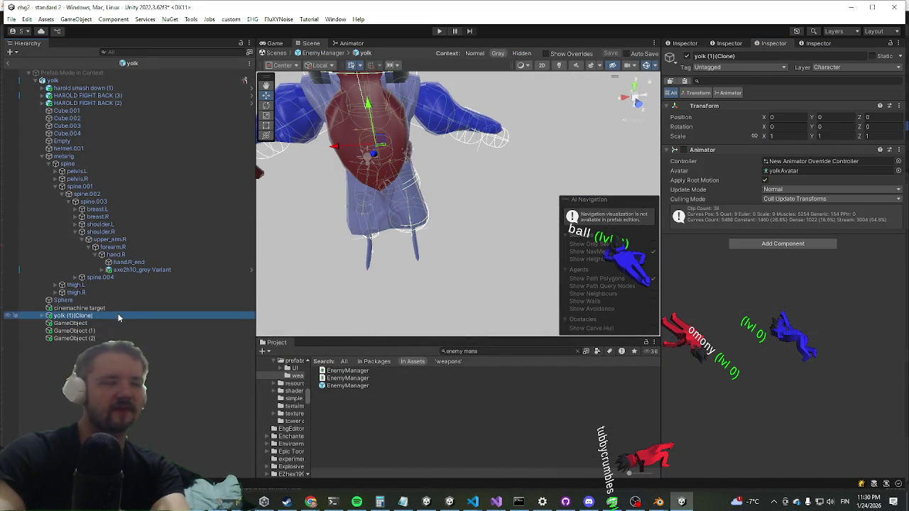
click(145, 270)
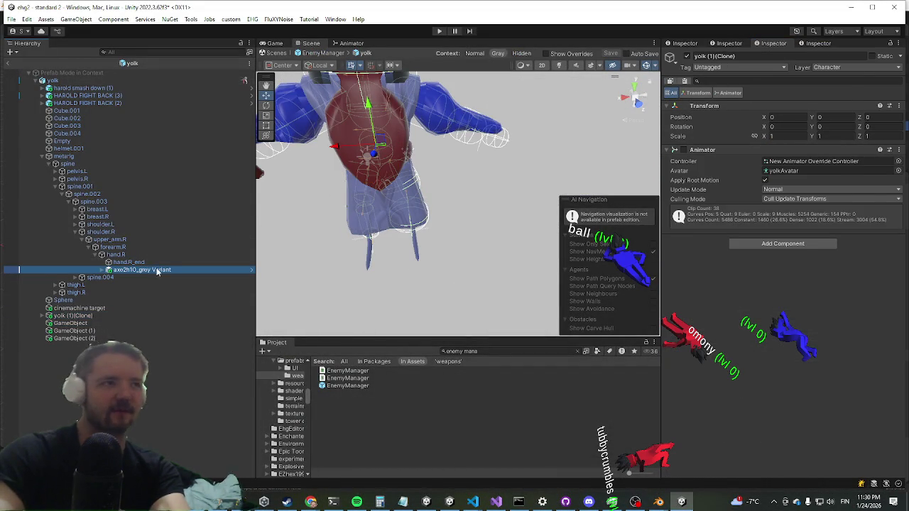
scroll(781, 284, down, 5)
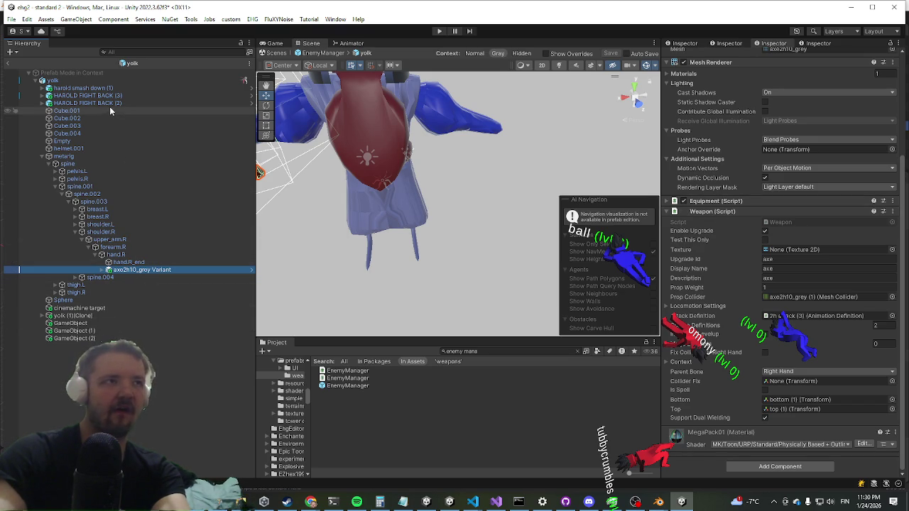
Paste the copied Animation Definition values onto harold smash down (1)
click(43, 88)
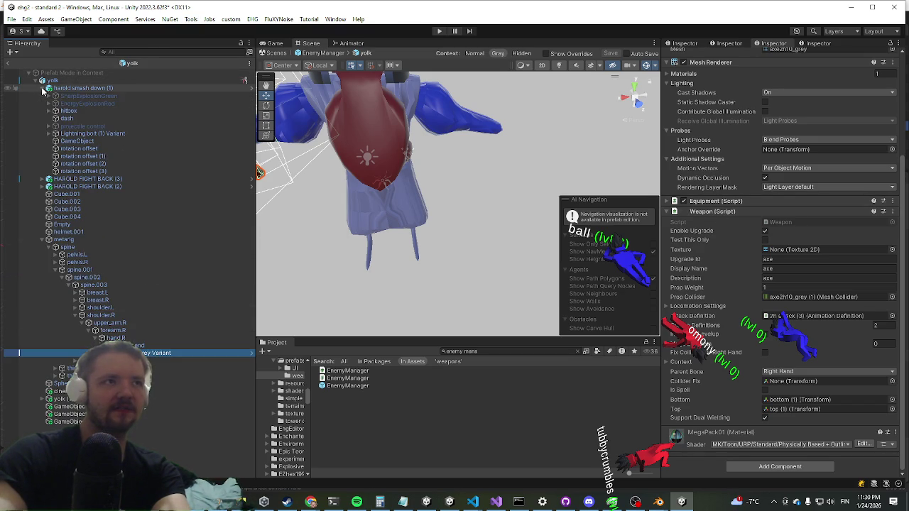
click(99, 88)
scroll(797, 201, down, 10)
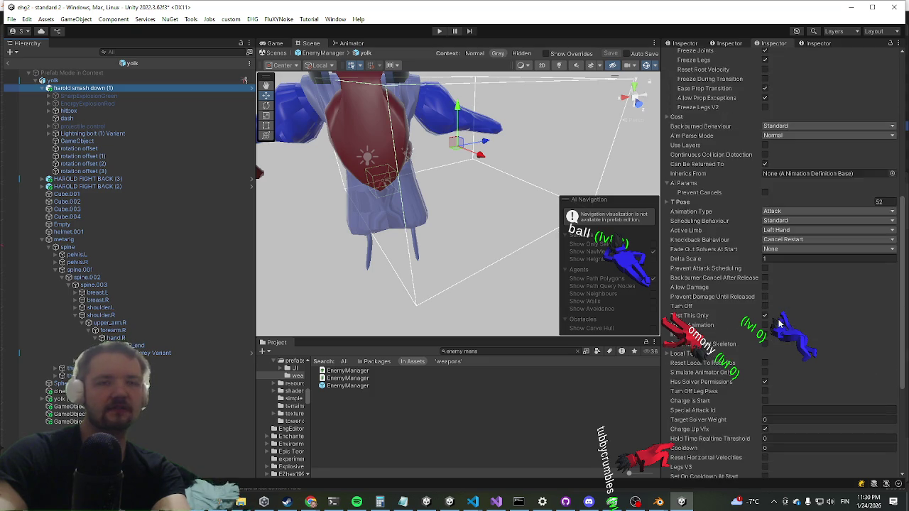
scroll(731, 280, up, 15)
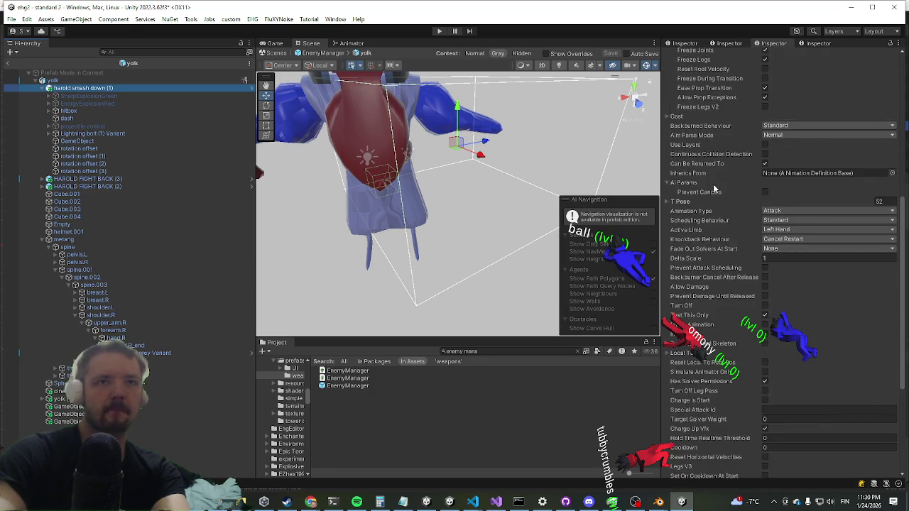
right_click(706, 177)
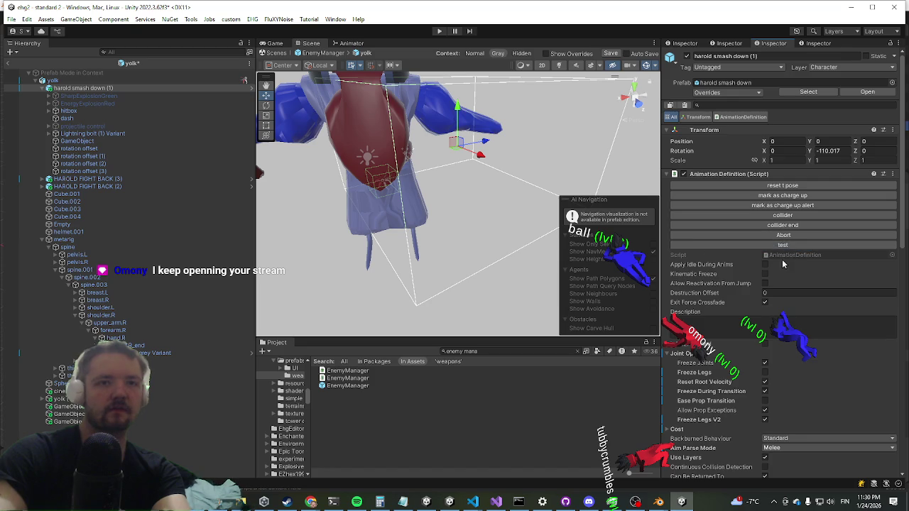
scroll(767, 259, down, 10)
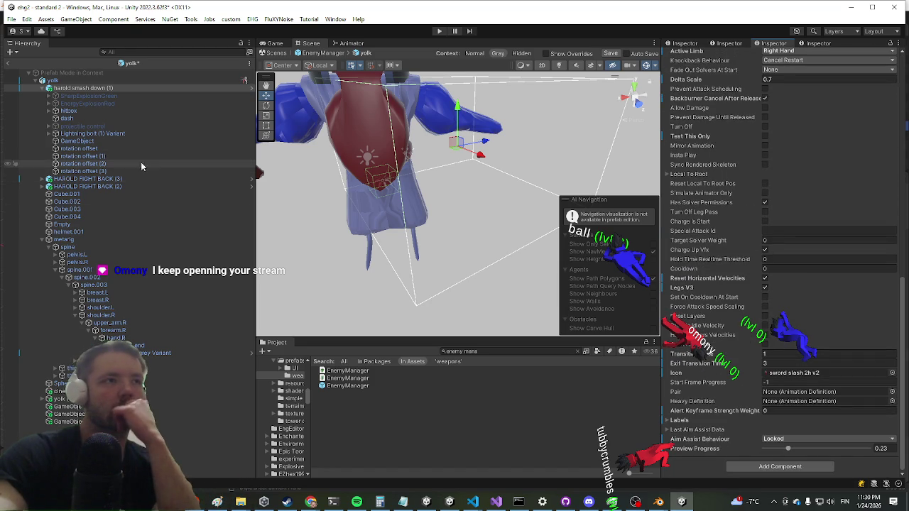
click(55, 80)
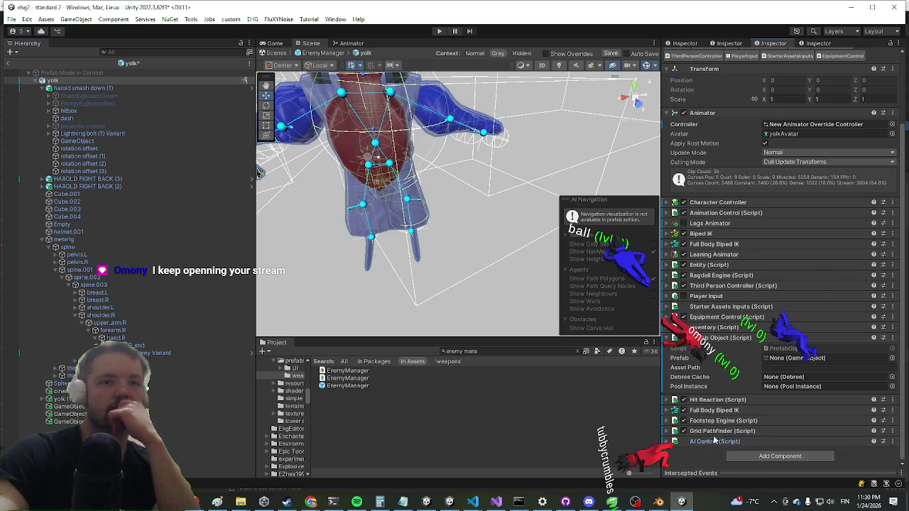
Scroll to the yolk's AI Control and toggle the first phase's On Stunlock settings
scroll(740, 317, down, 2)
scroll(741, 318, down, 10)
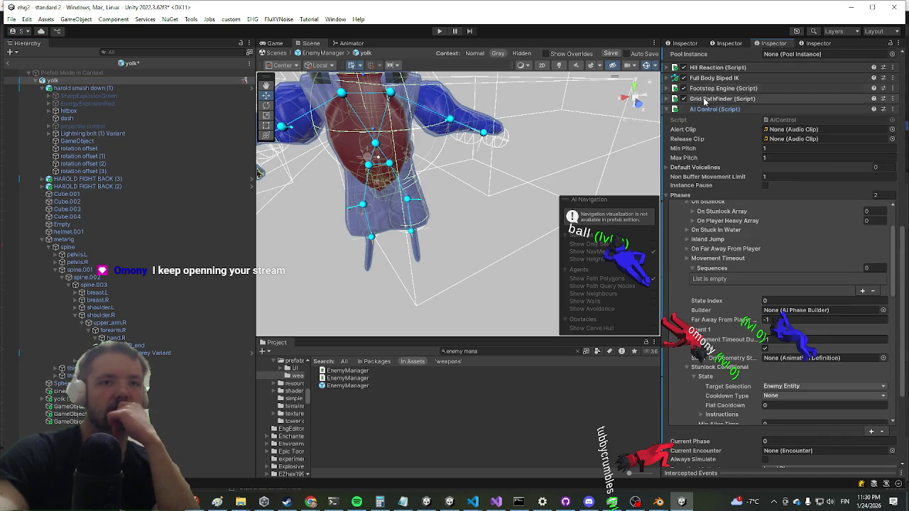
scroll(724, 234, up, 3)
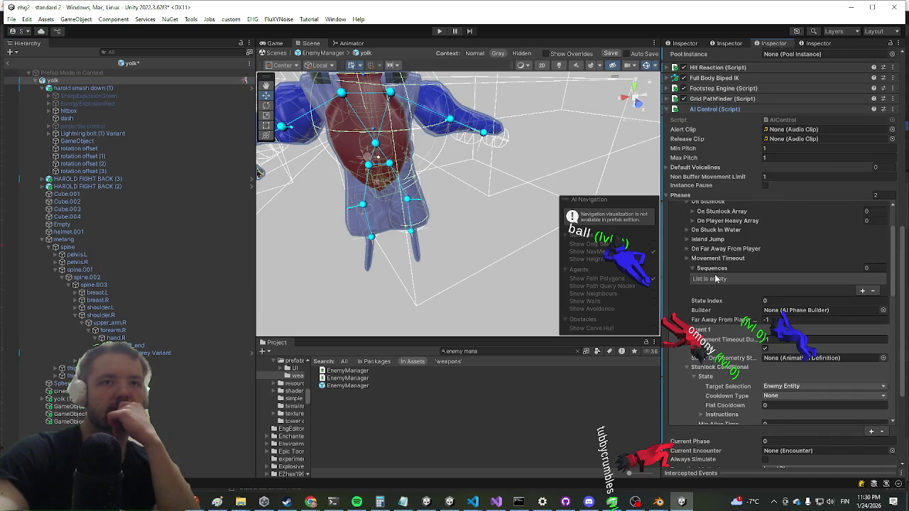
scroll(733, 262, up, 1)
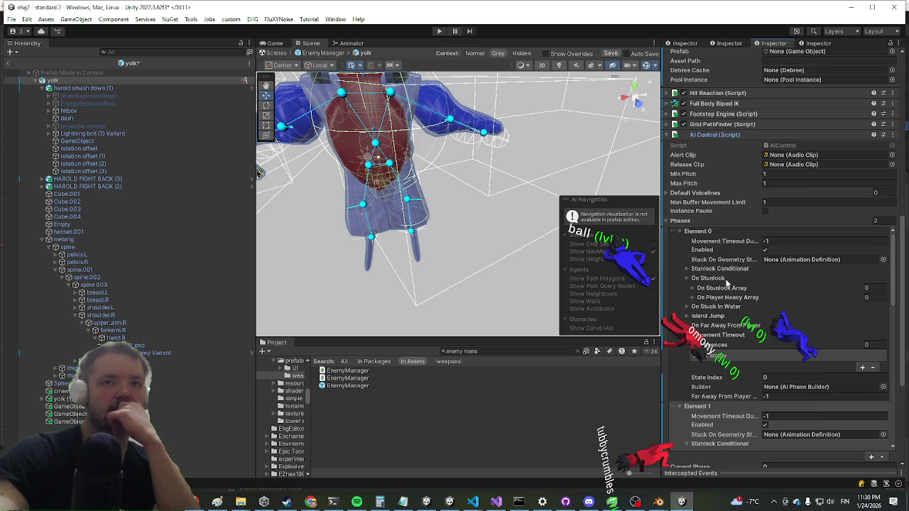
click(708, 278)
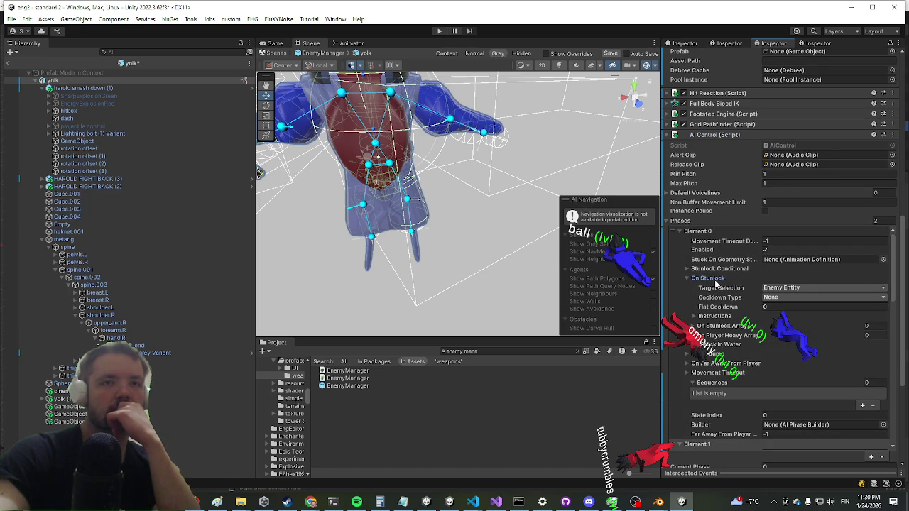
click(714, 280)
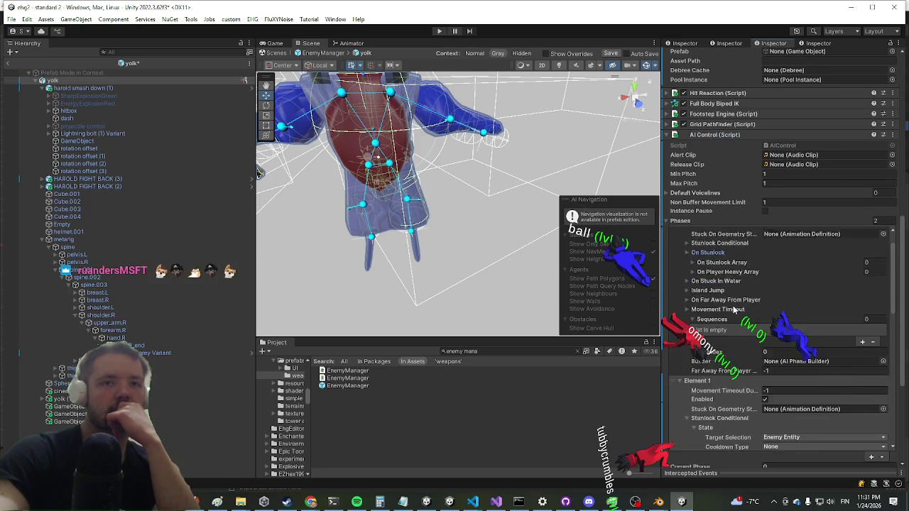
Review the AI Control phases' sequences, including movement and Attack State settings
scroll(733, 305, down, 3)
scroll(735, 310, down, 1)
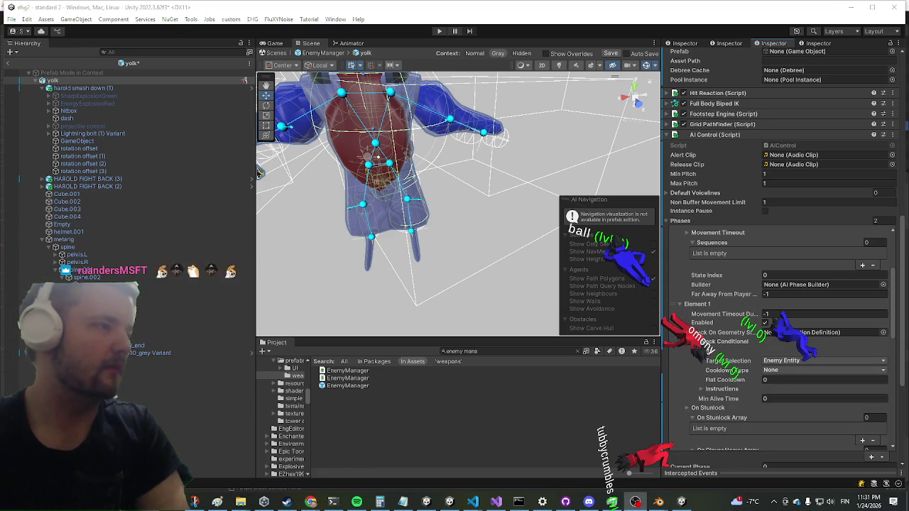
scroll(747, 264, down, 3)
scroll(745, 264, down, 2)
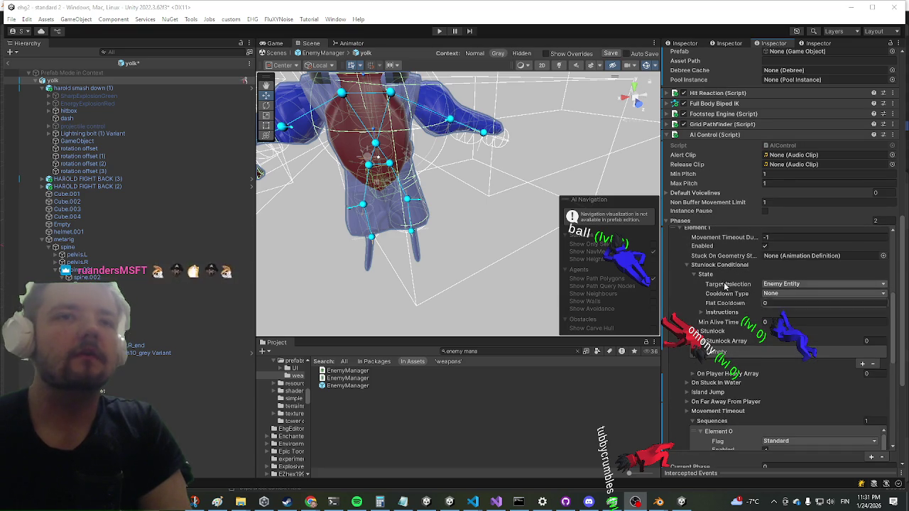
scroll(714, 307, down, 5)
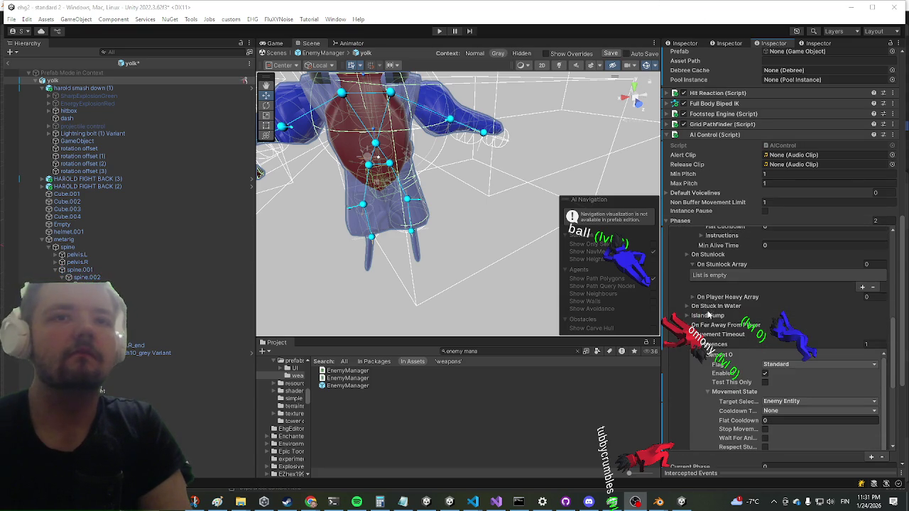
scroll(710, 304, down, 3)
scroll(718, 274, up, 5)
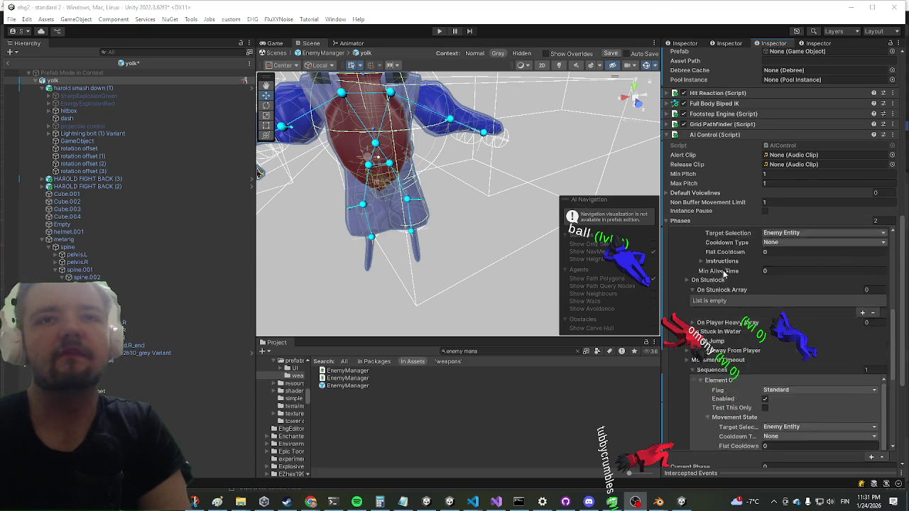
scroll(712, 291, up, 3)
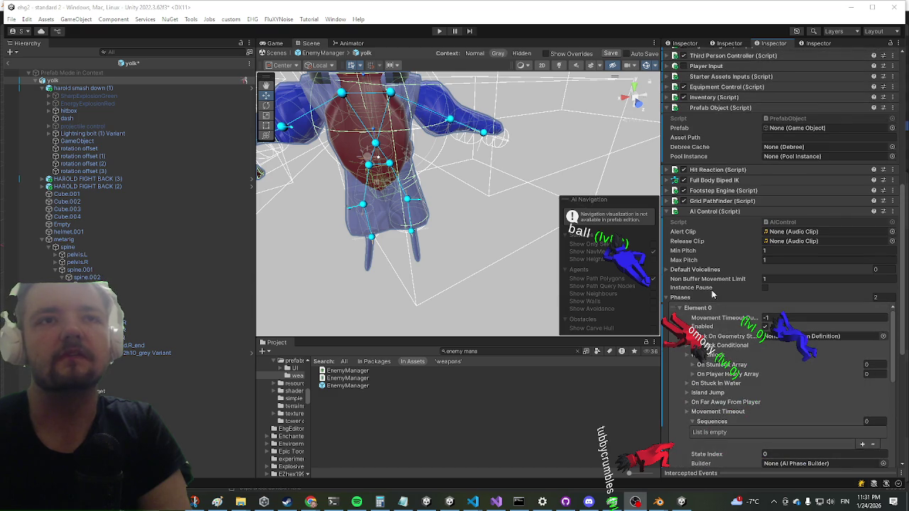
scroll(720, 249, down, 10)
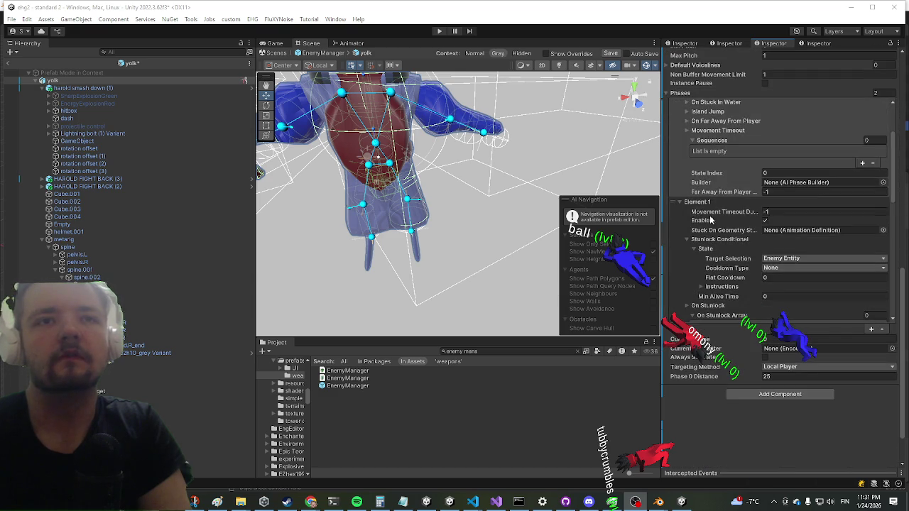
scroll(715, 203, down, 3)
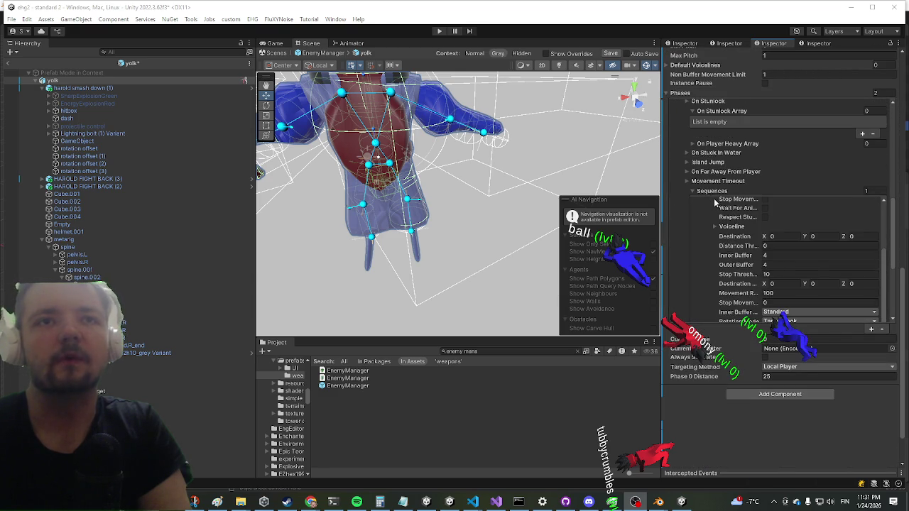
scroll(716, 219, down, 2)
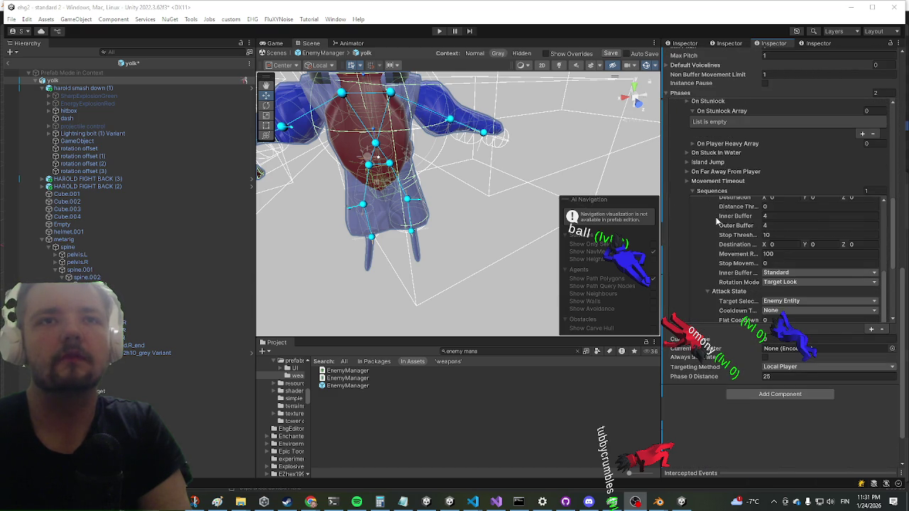
Set the sequence's Stop Movement value to 4
click(774, 265)
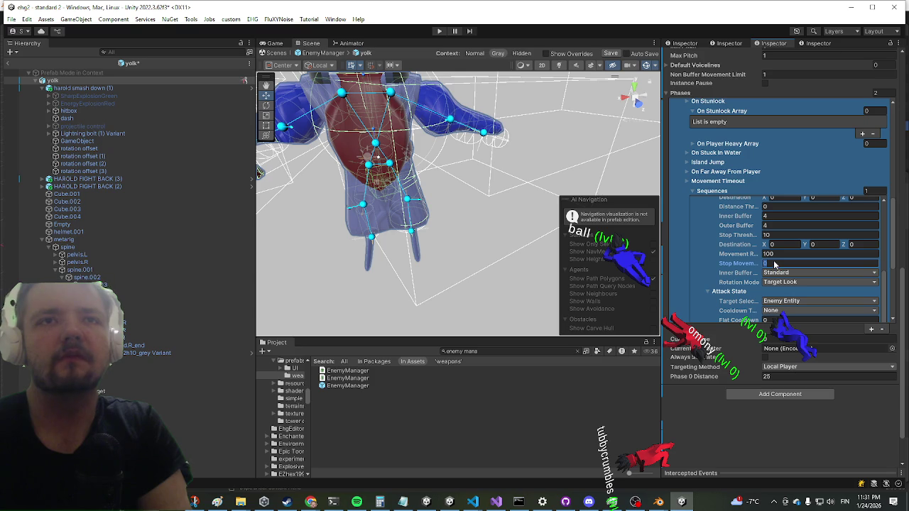
text(1)
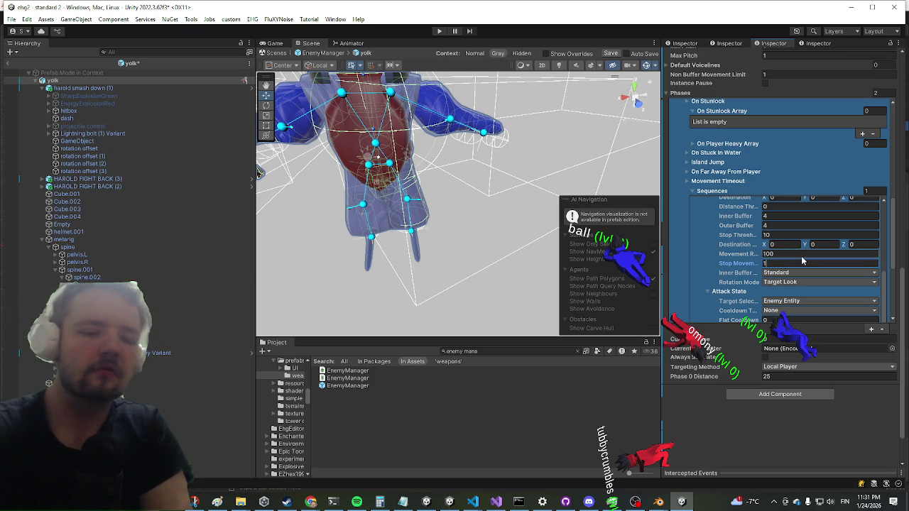
key(BackSpace)
text(4)
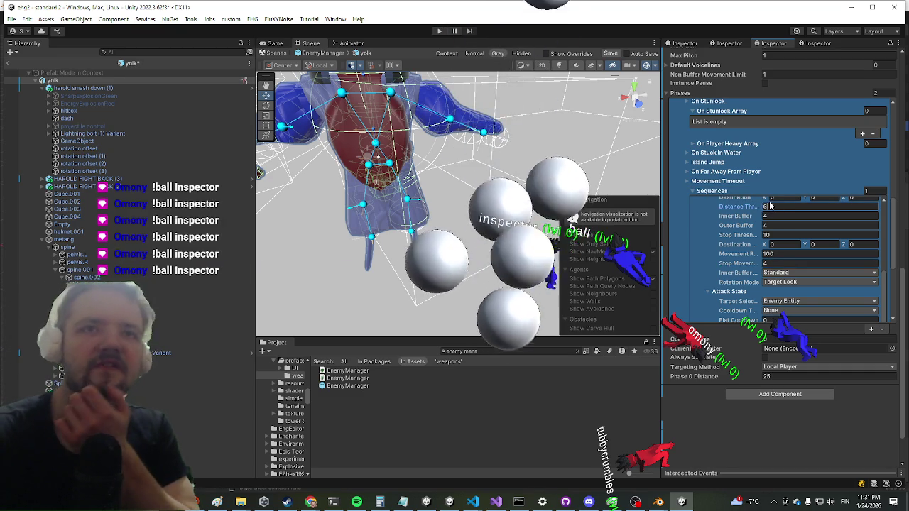
Widen the Inspector by dragging its divider left to read the phase fields
scroll(781, 245, down, 3)
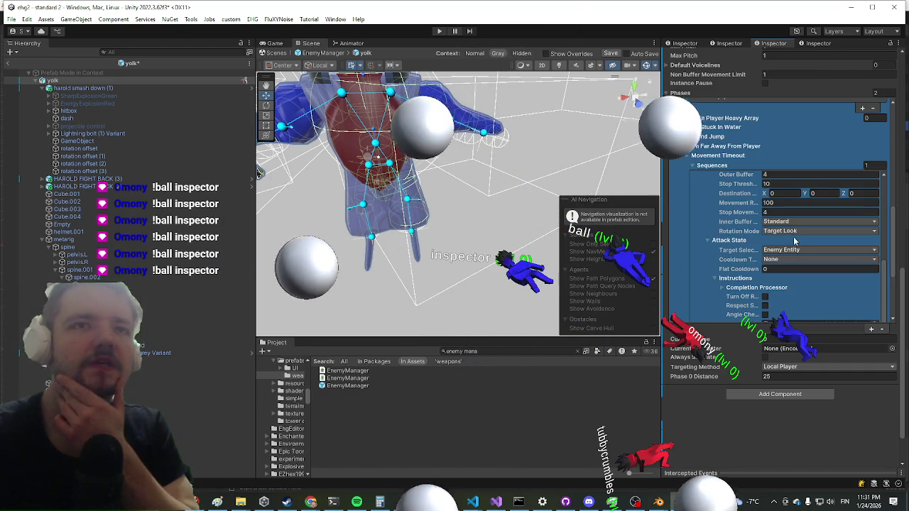
scroll(785, 239, down, 3)
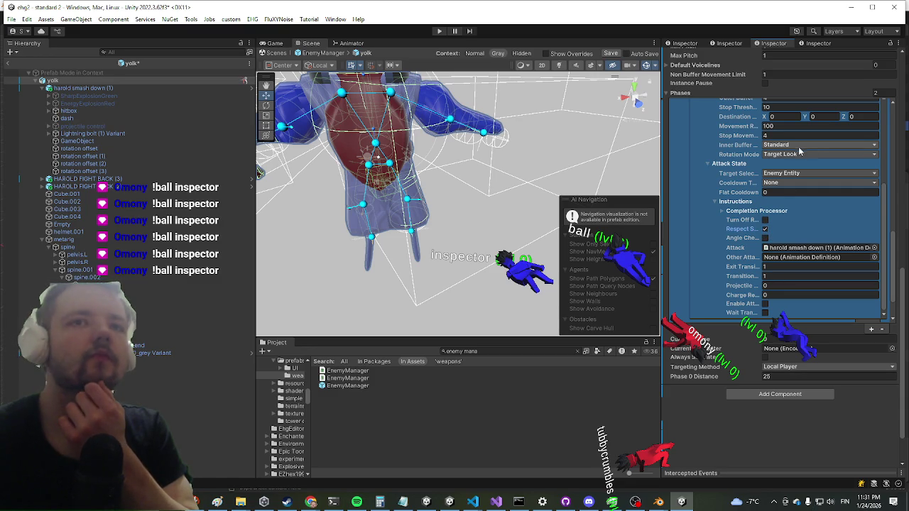
scroll(763, 181, down, 1)
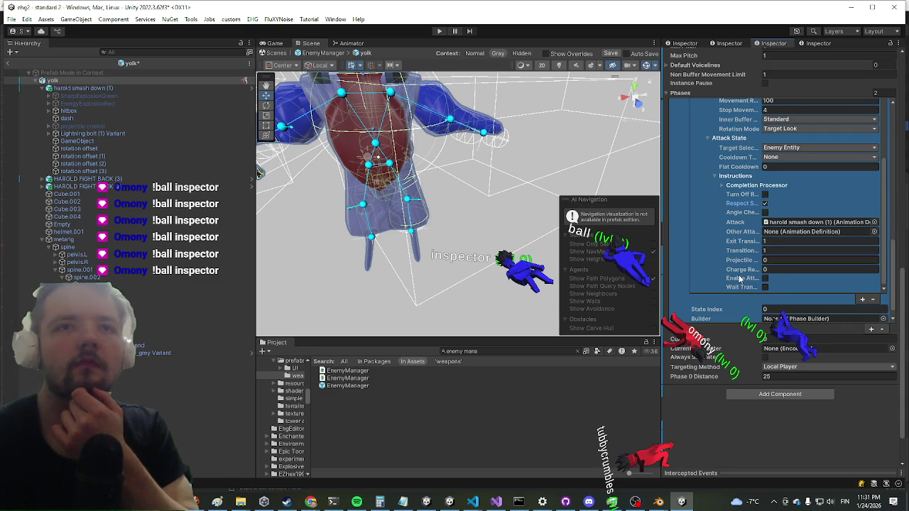
drag(663, 278, 511, 278)
Review the AI Control phases, save the yolk prefab with Ctrl+S, and start Play
click(773, 252)
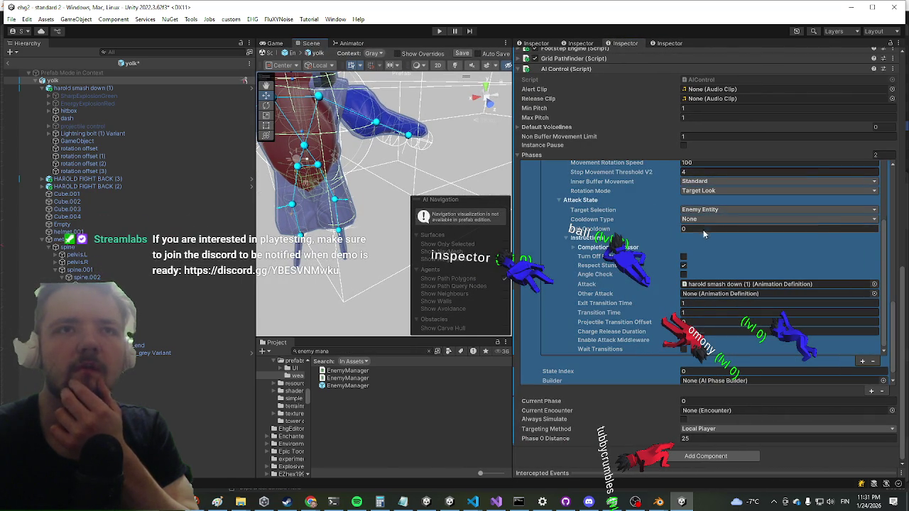
scroll(687, 234, up, 5)
scroll(688, 234, down, 1)
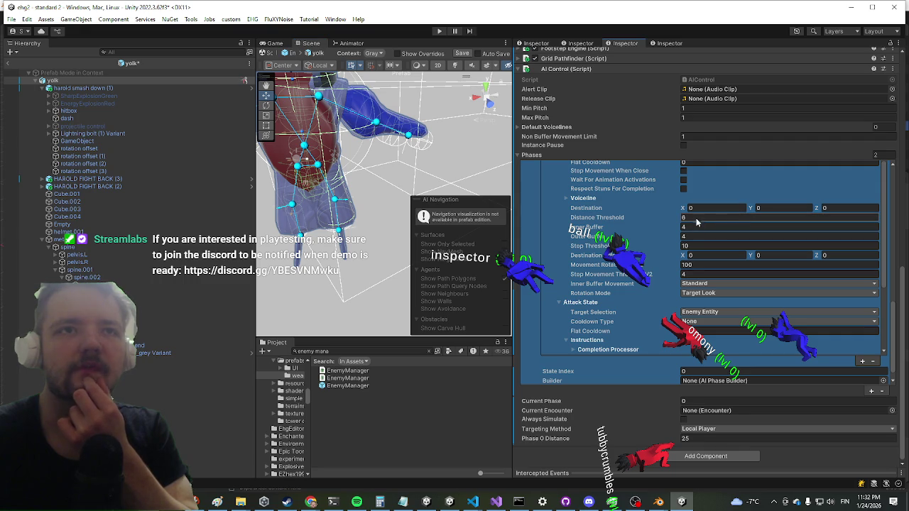
scroll(700, 220, up, 4)
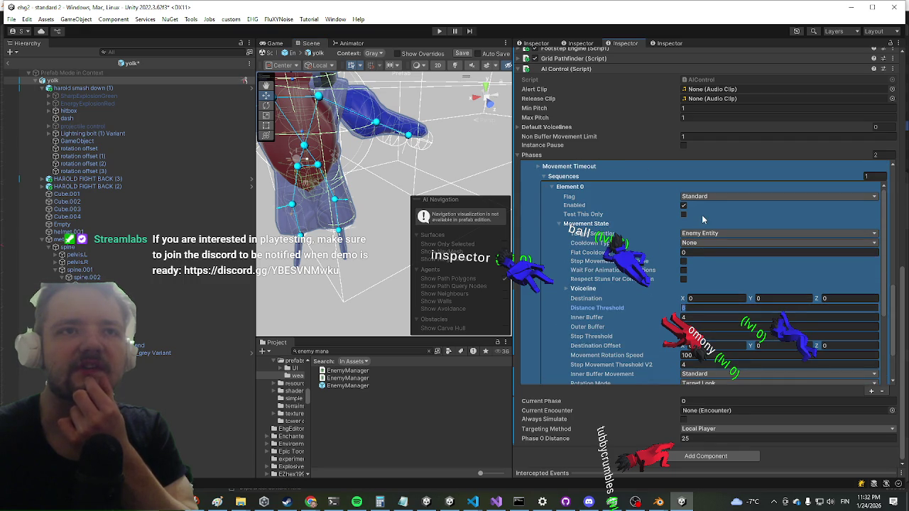
scroll(692, 215, up, 3)
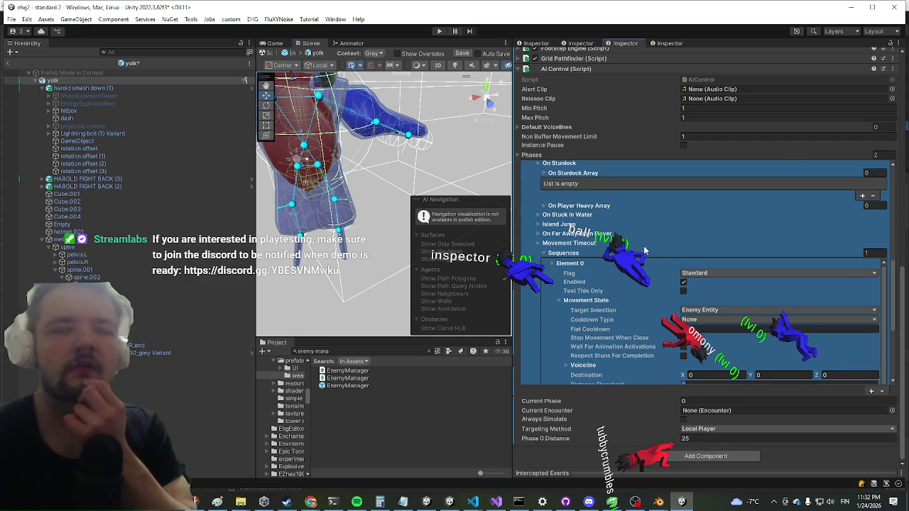
click(339, 244)
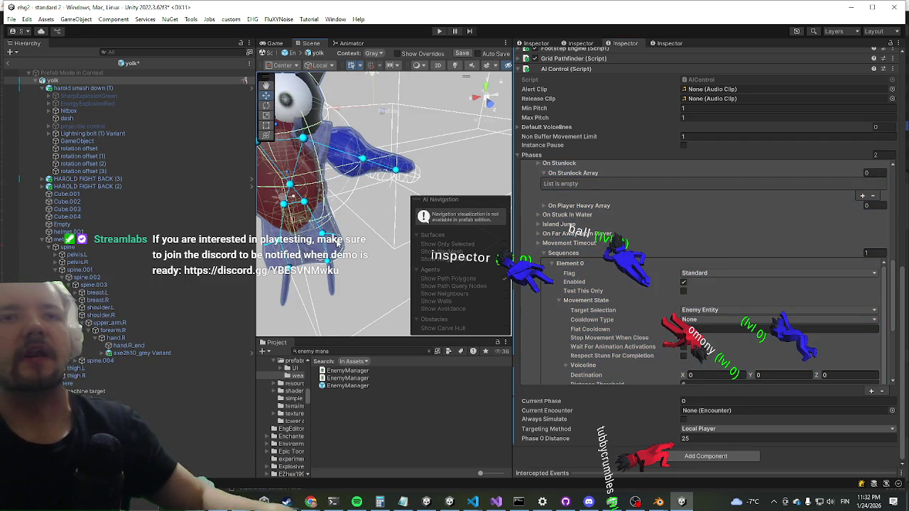
key(ctrl+s)
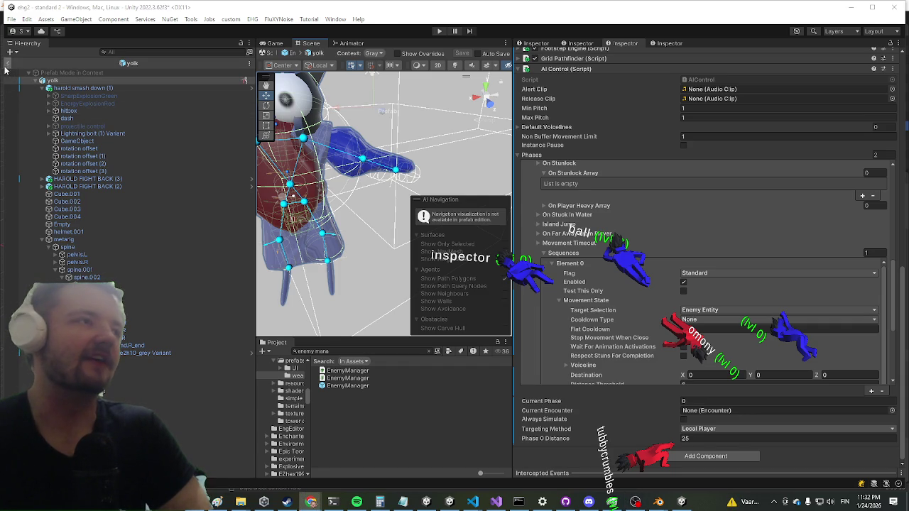
click(68, 80)
click(439, 31)
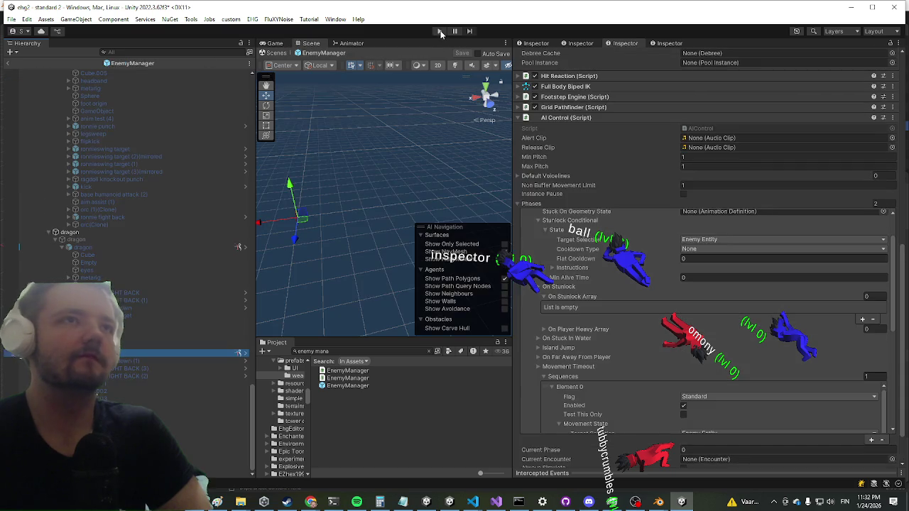
Confirm Exit Prefab Mode in the unwanted-modifications warning so play mode starts
click(477, 286)
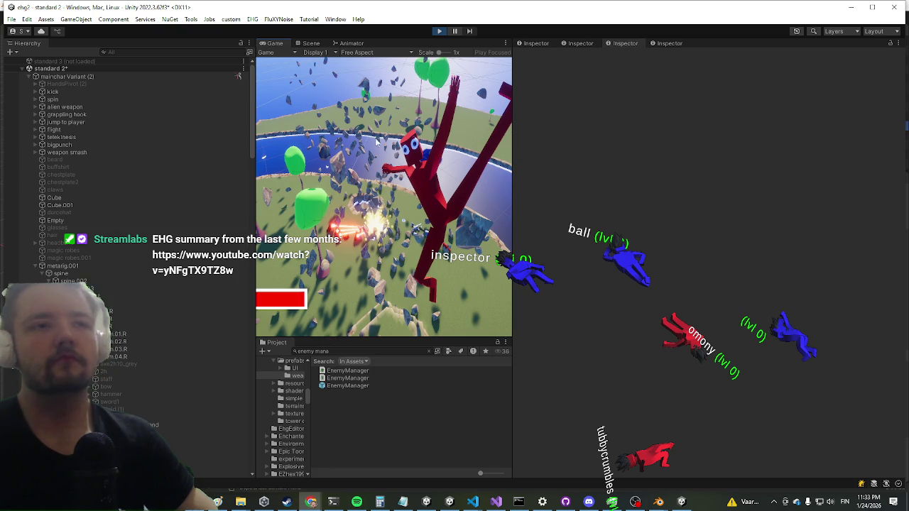
Playtest in a maximized Game view, dashing past the chest and attacking the nearby enemy, then stop
drag(512, 213, 631, 206)
key(shift+space)
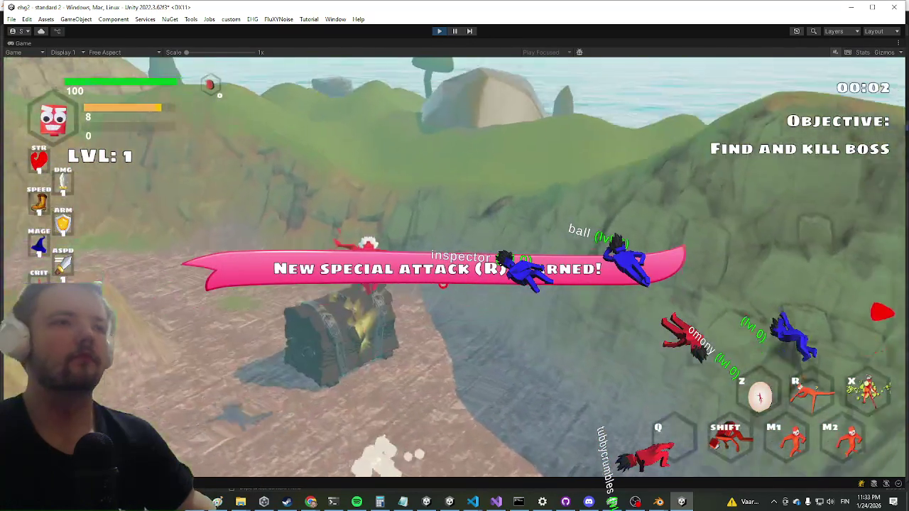
key(shift)
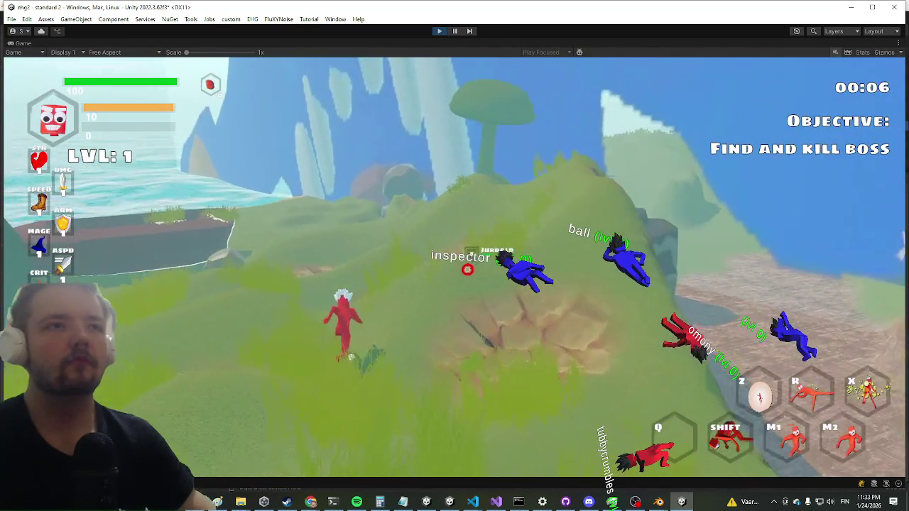
key(shift)
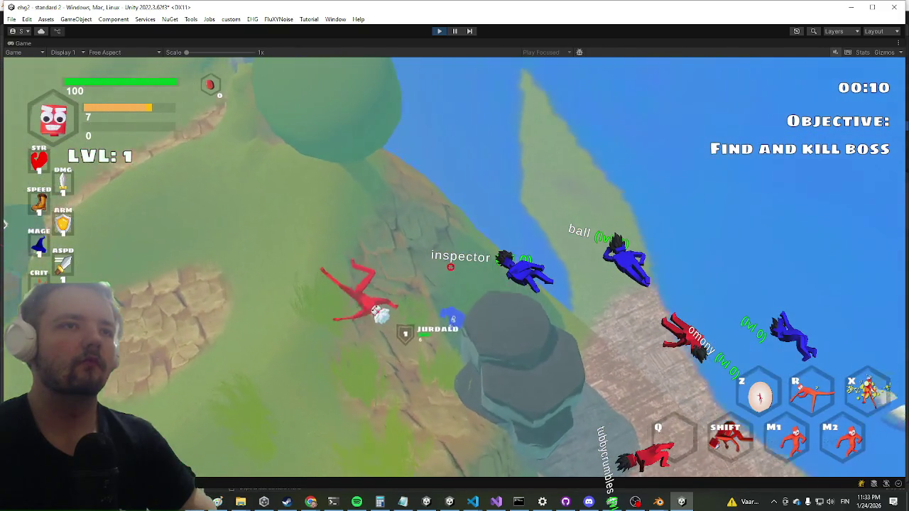
click(453, 267)
click(453, 266)
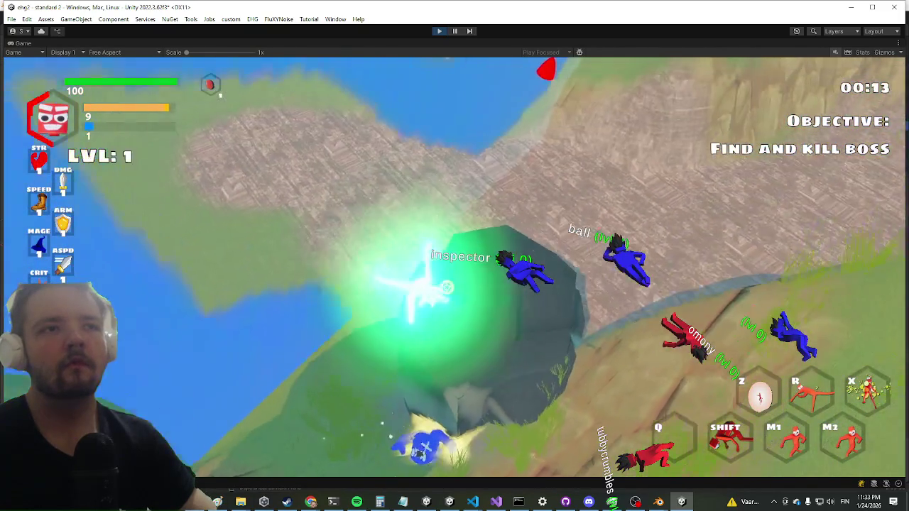
key(shift)
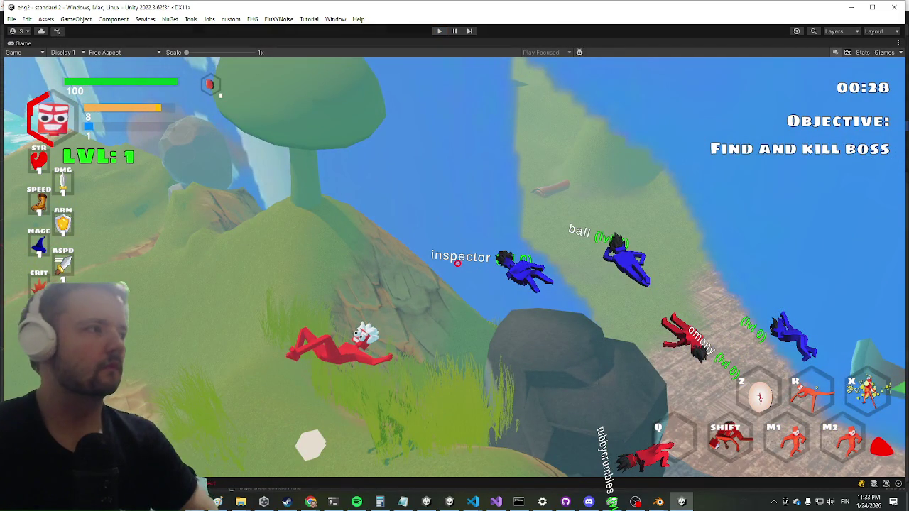
key(ctrl+p)
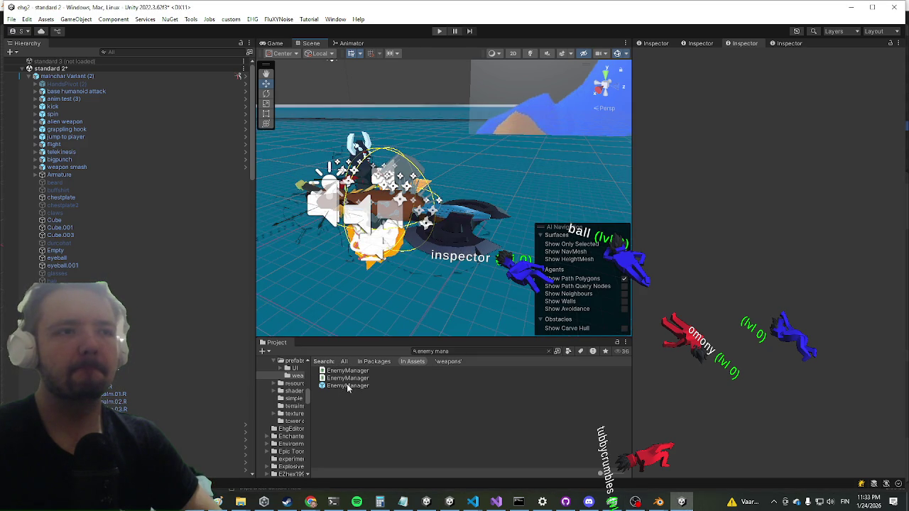
Open the EnemyManager prefab from the Project panel for editing
click(347, 386)
double_click(347, 386)
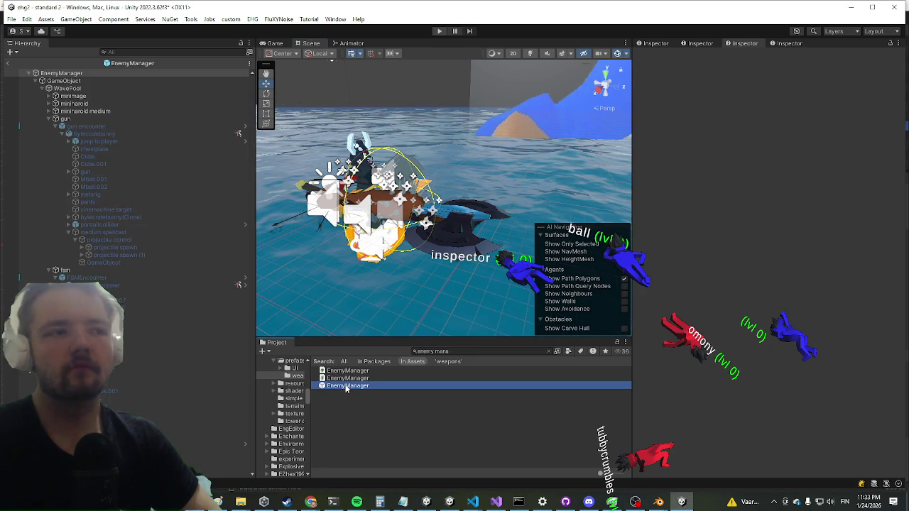
scroll(150, 213, down, 10)
scroll(147, 239, down, 3)
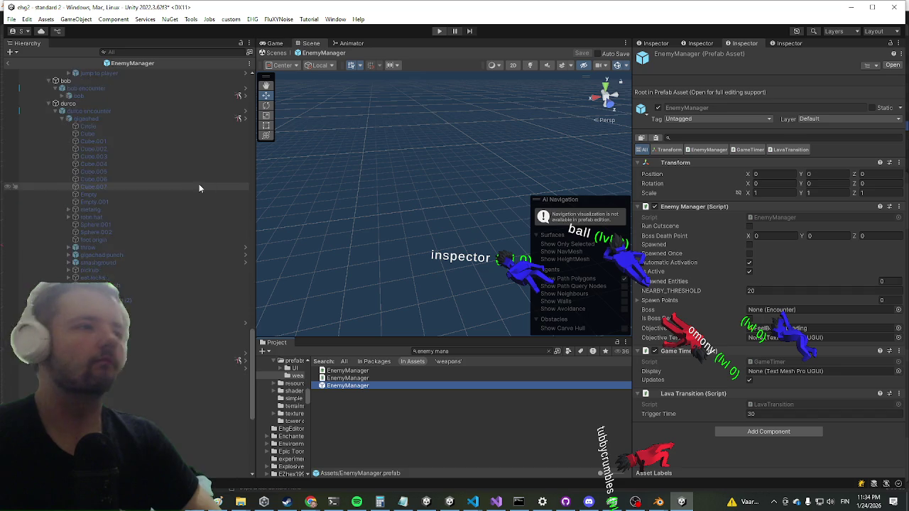
Select the yolk enemy and pick its axe in the Scene view
click(163, 474)
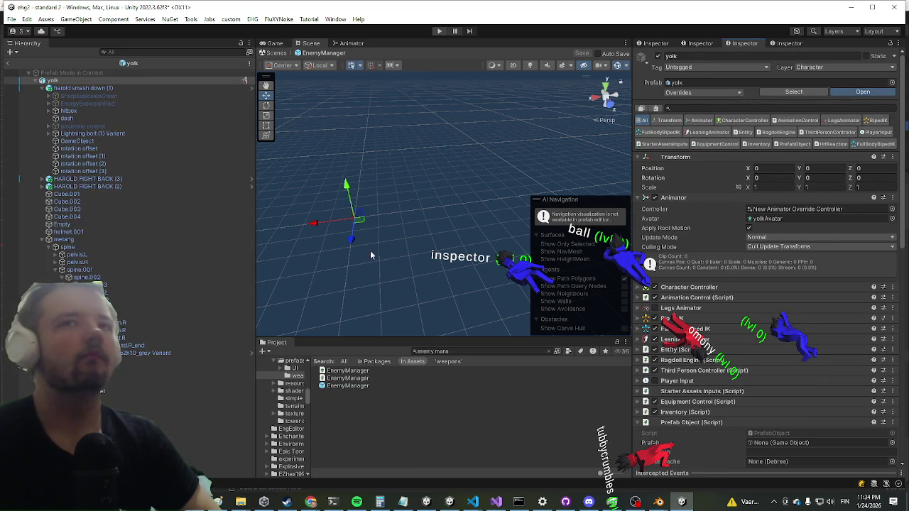
drag(361, 176, 537, 204)
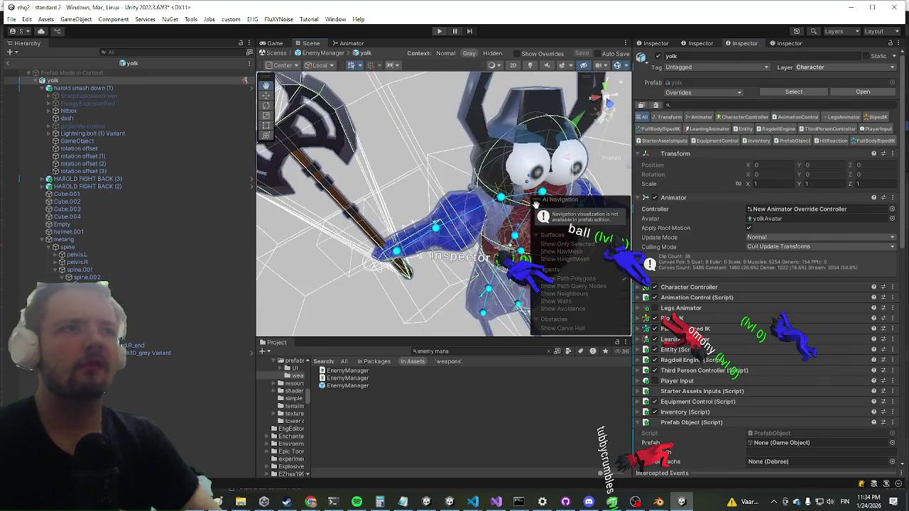
click(342, 203)
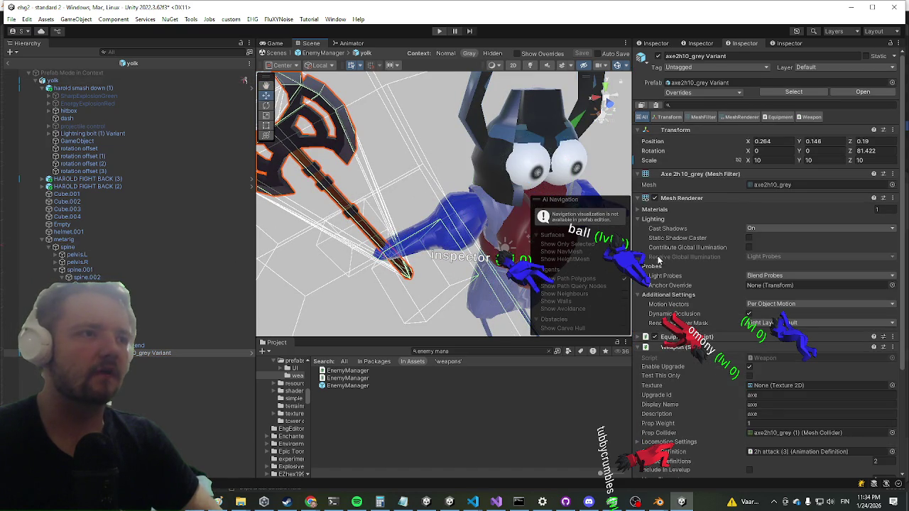
Look over the axe's Weapon settings, then select GameObject (2), the enemy's item-drop object
scroll(716, 239, down, 4)
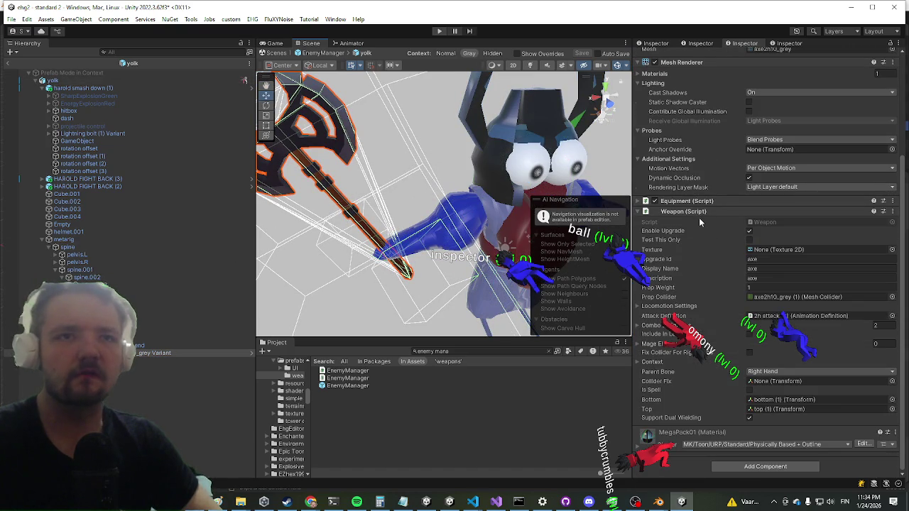
scroll(700, 223, up, 4)
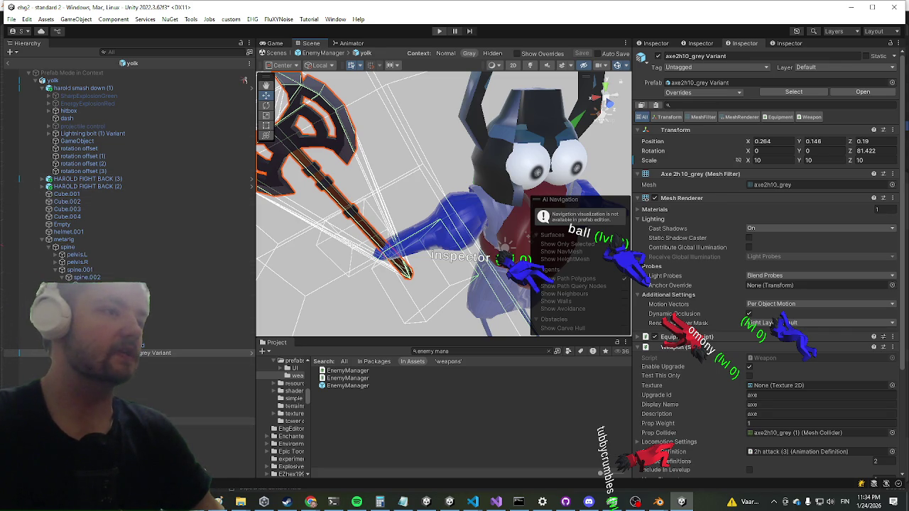
click(206, 421)
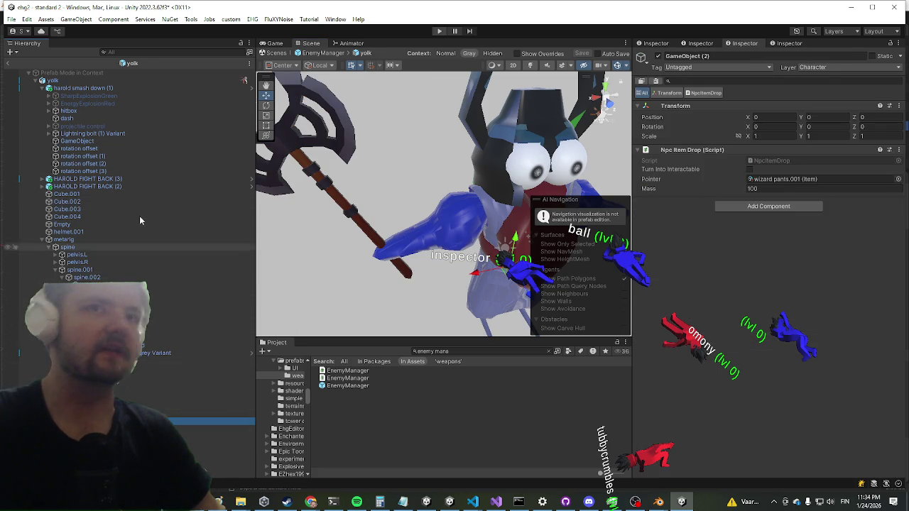
Inspect the hitbox's Pow and CFXR Hit 3D (Yellow) effects, then the harold smash down (1) attack
click(73, 112)
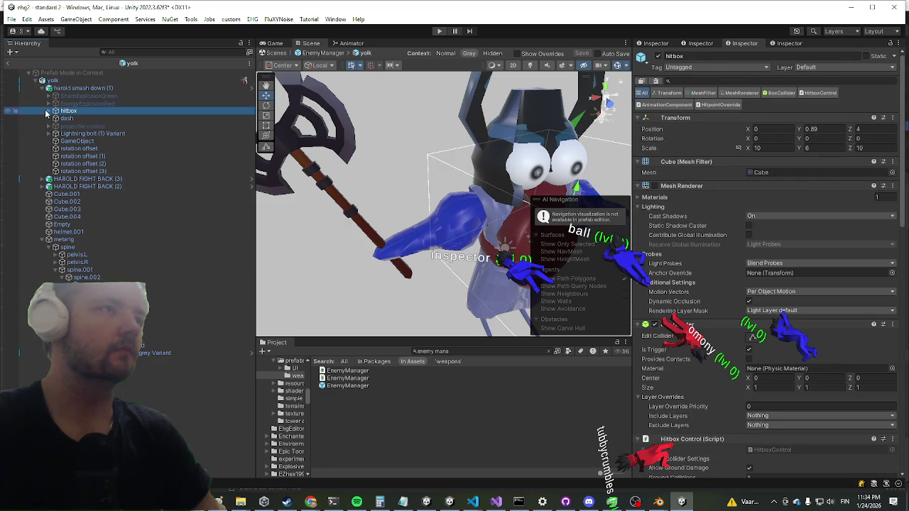
click(53, 112)
click(84, 126)
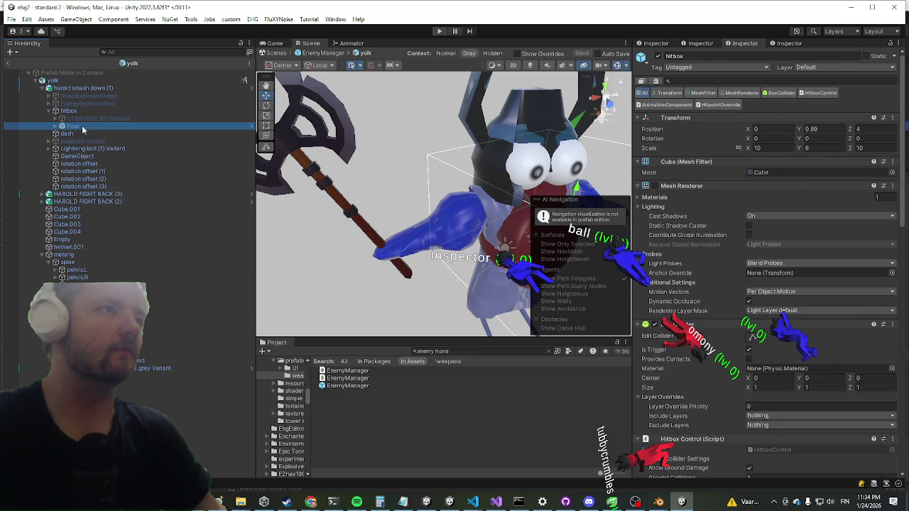
click(107, 119)
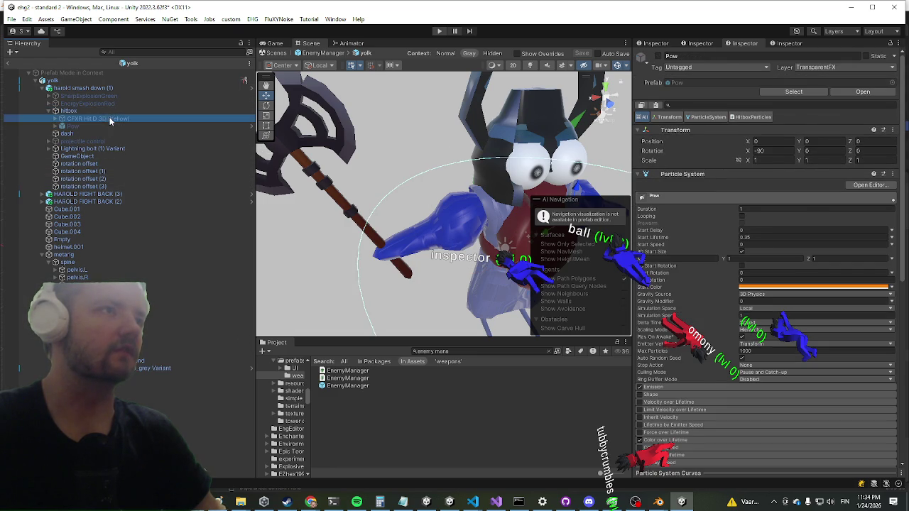
click(83, 88)
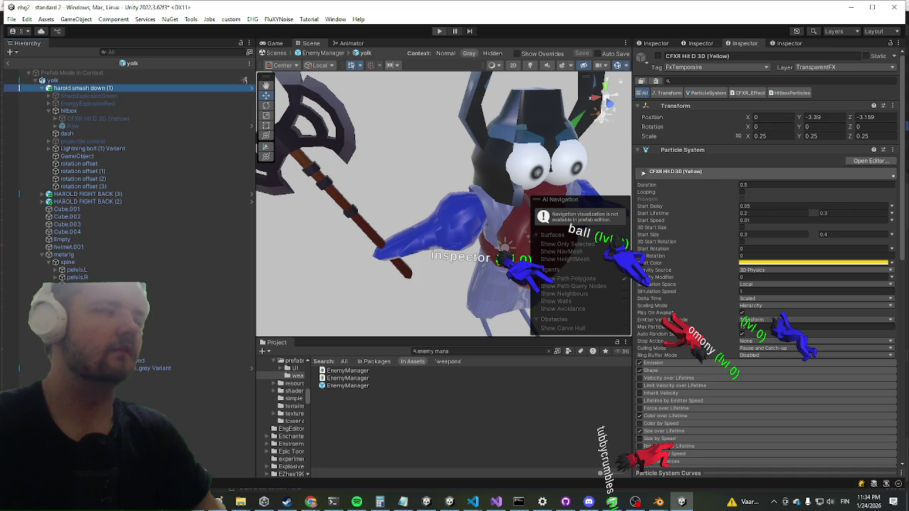
scroll(836, 271, down, 10)
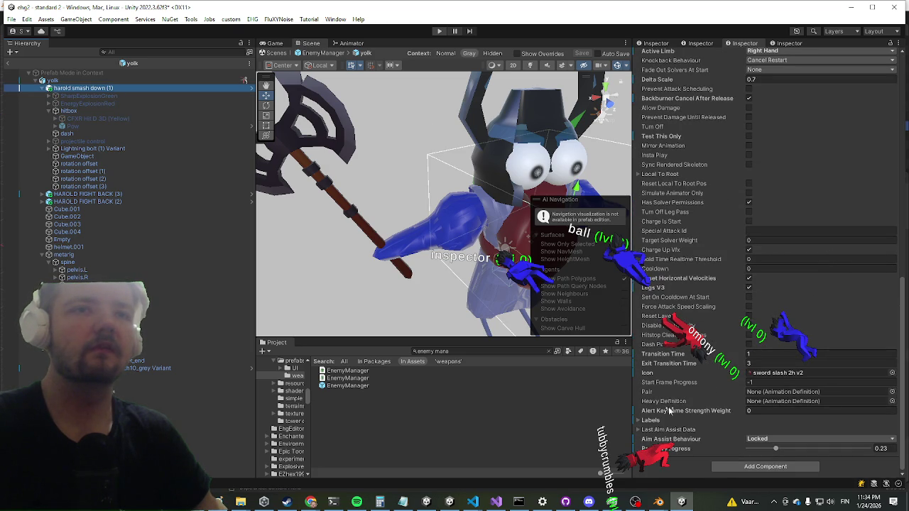
scroll(692, 371, up, 5)
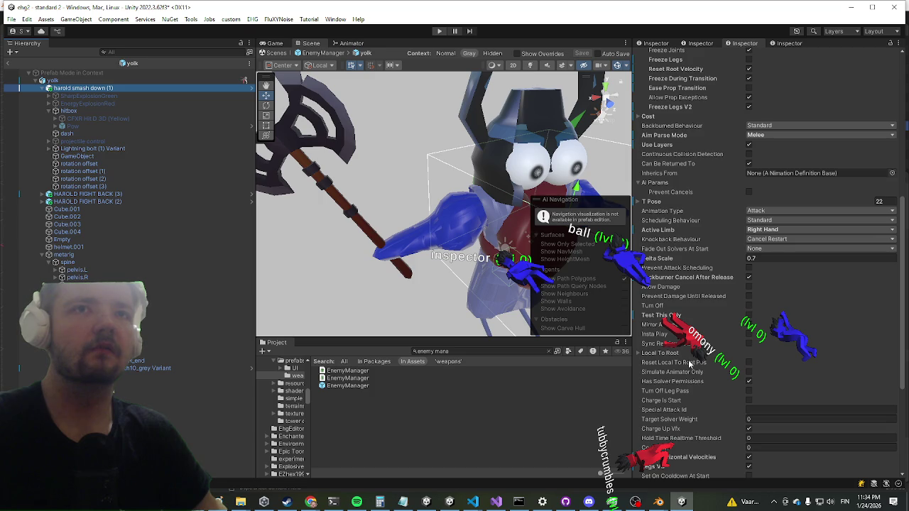
scroll(690, 362, up, 5)
scroll(690, 359, up, 4)
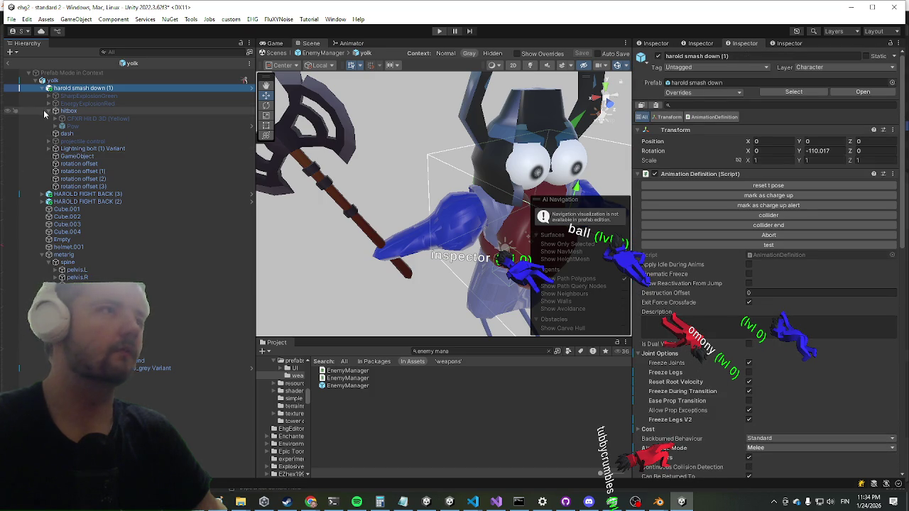
scroll(714, 227, down, 5)
scroll(711, 207, down, 3)
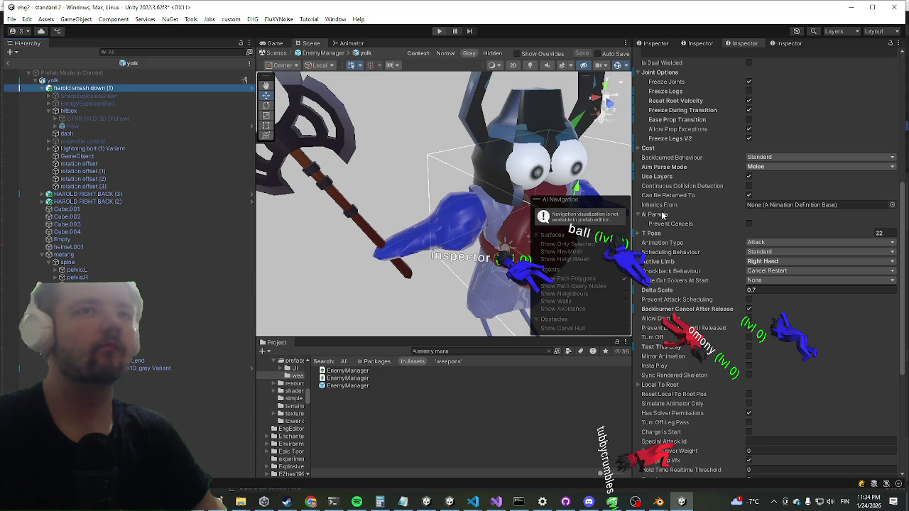
Resize the T Pose list from 22 to 52 entries and review the remaining settings
click(650, 234)
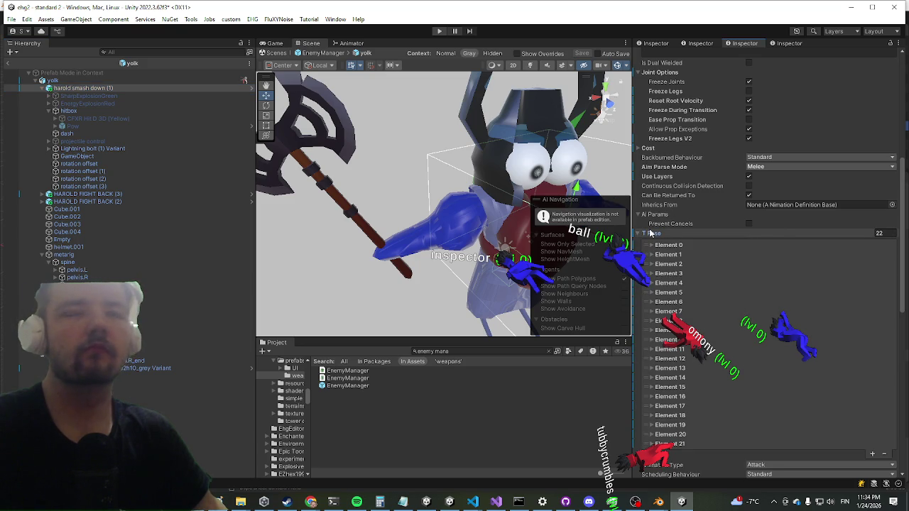
right_click(649, 234)
click(683, 258)
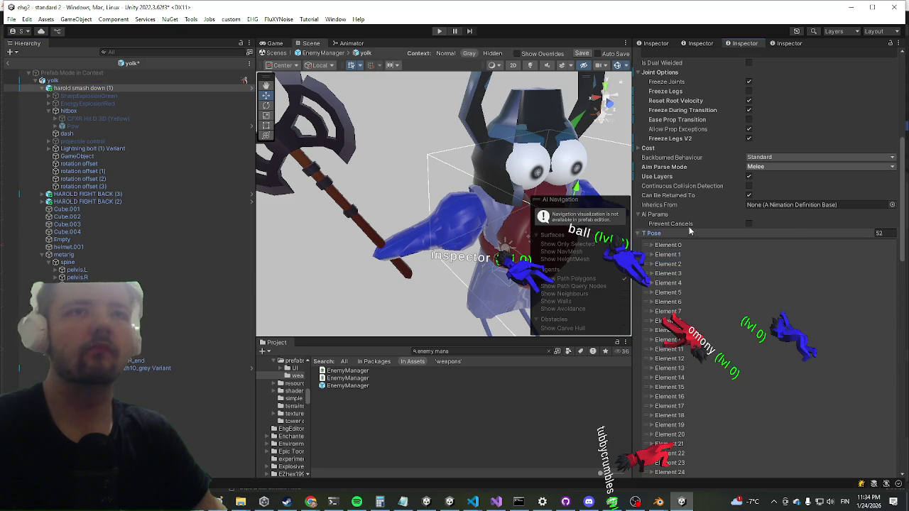
click(653, 234)
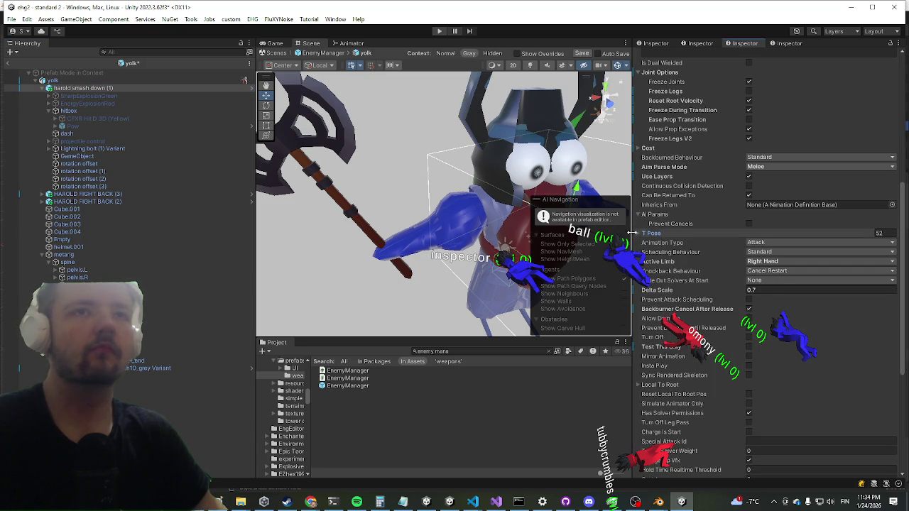
scroll(672, 204, down, 3)
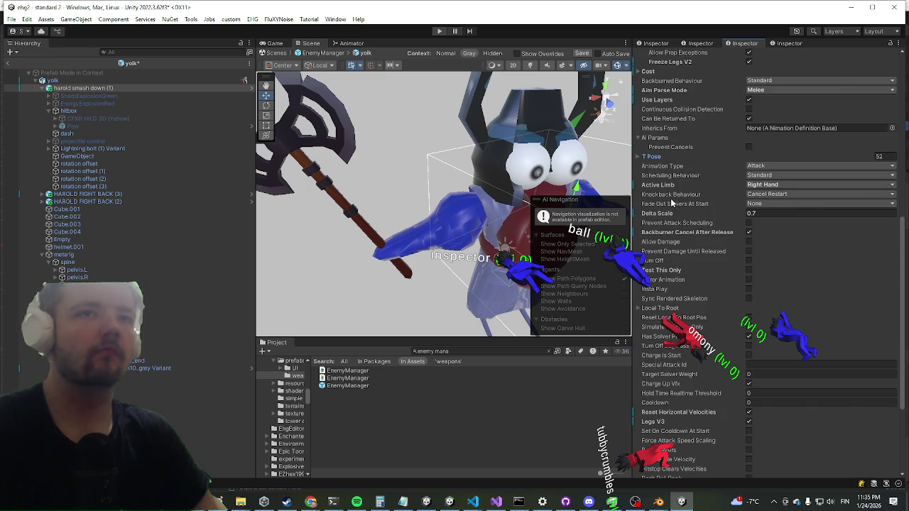
scroll(679, 214, down, 4)
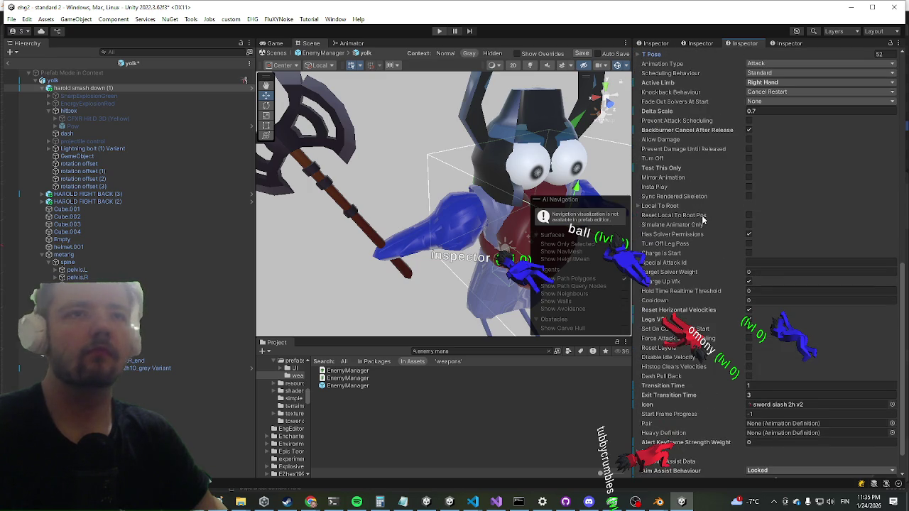
scroll(702, 221, down, 2)
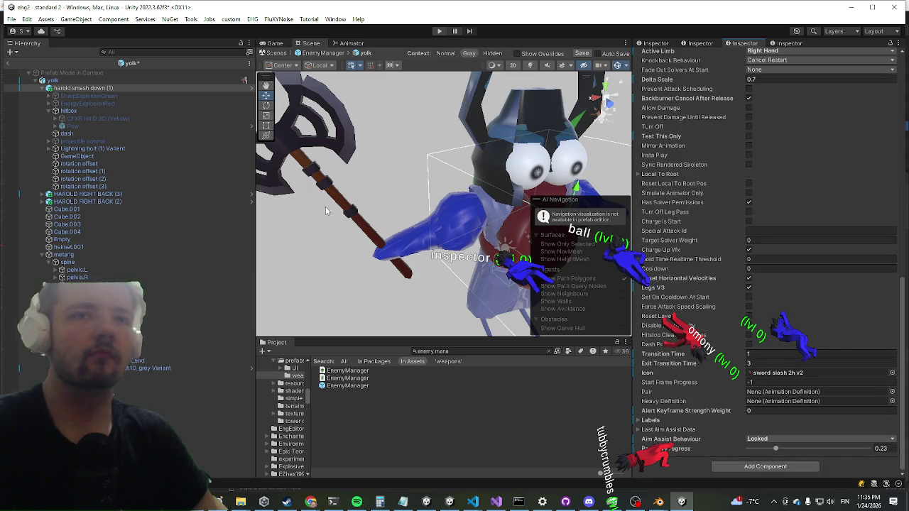
scroll(355, 208, up, 1)
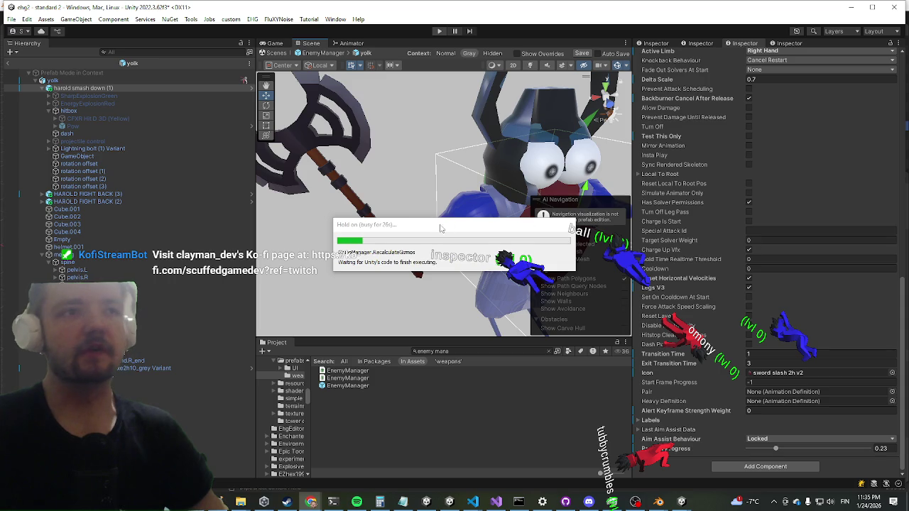
click(79, 216)
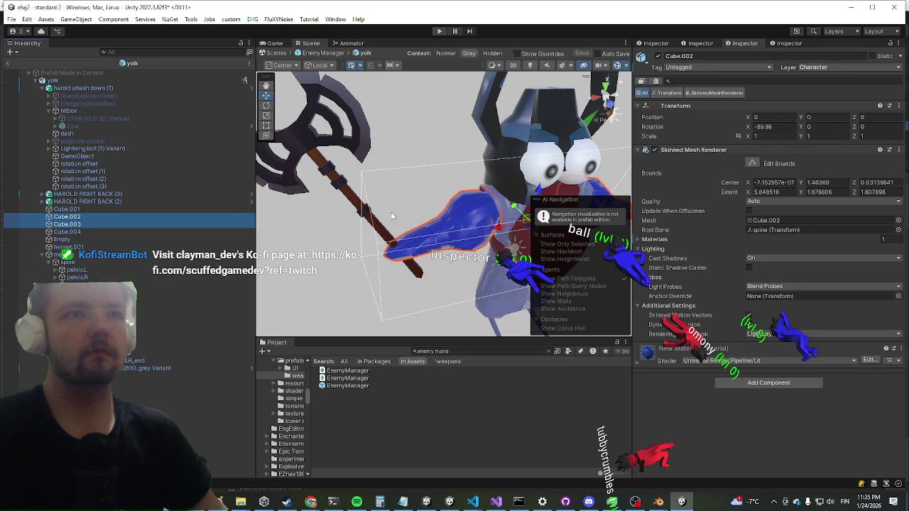
Add Entity Mesh Info to Cube.001 through Cube.004 via an 'entity' search and run its test
shift+click(85, 229)
drag(398, 213, 436, 256)
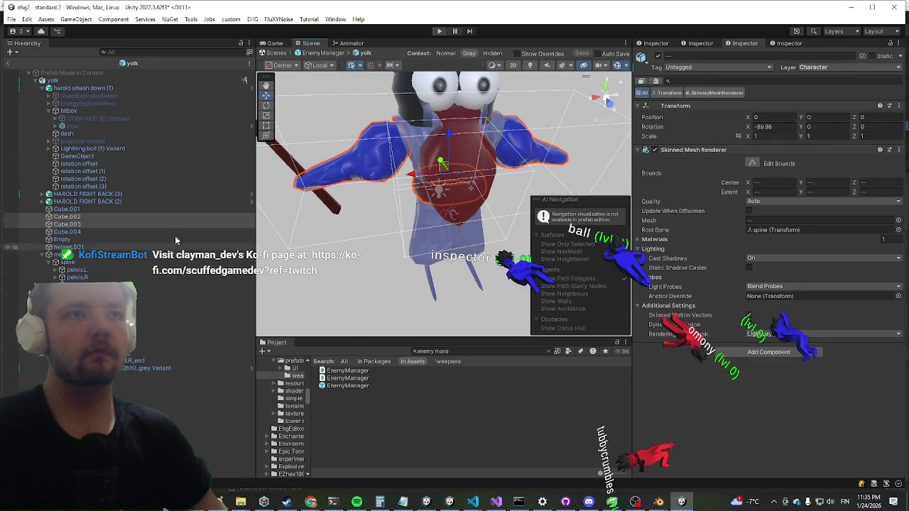
click(100, 231)
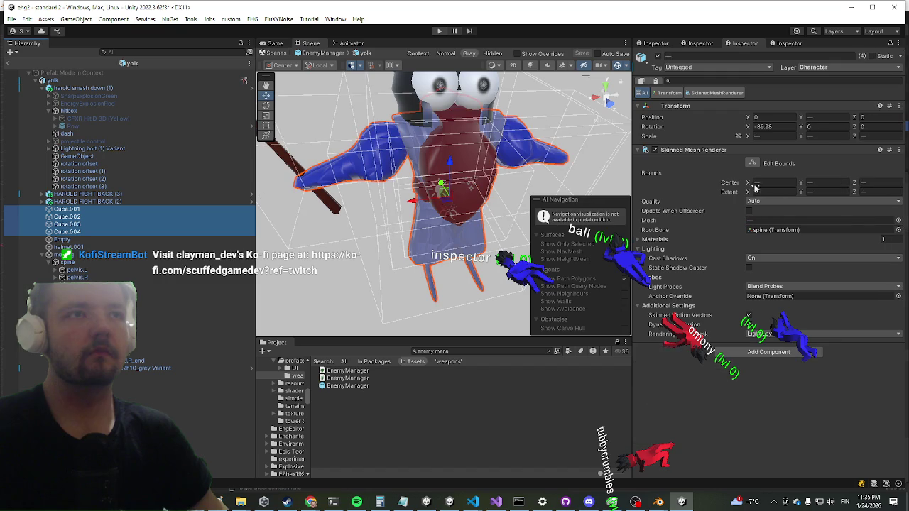
click(768, 351)
text(npcitem)
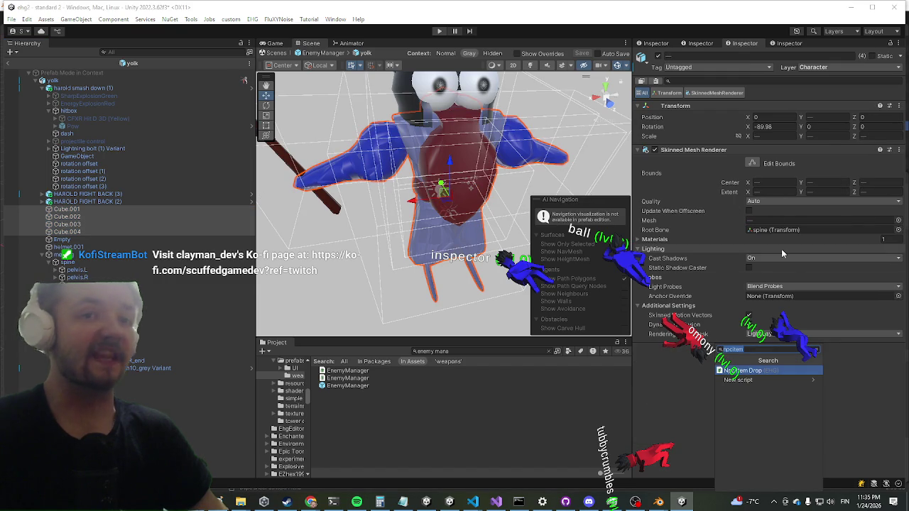
key(BackSpace)
key(BackSpace)
key(BackSpace)
text(ent)
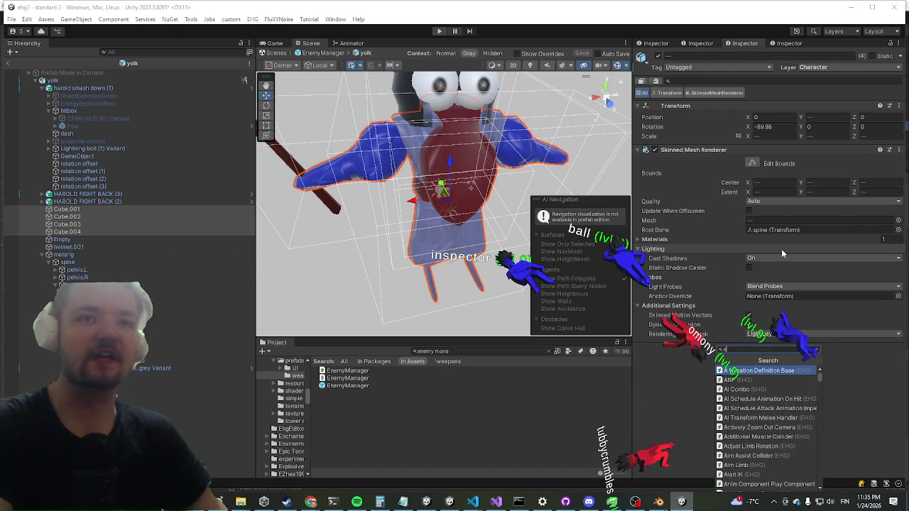
text(itymes)
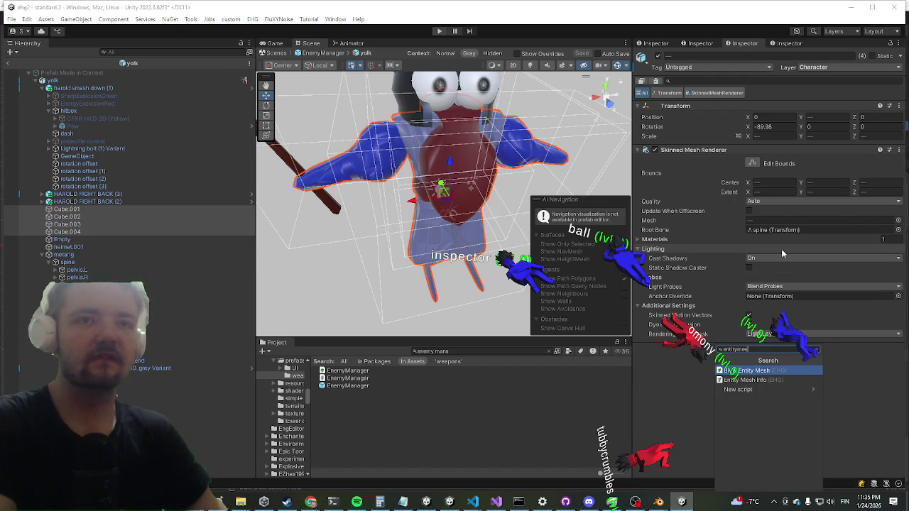
key(Escape)
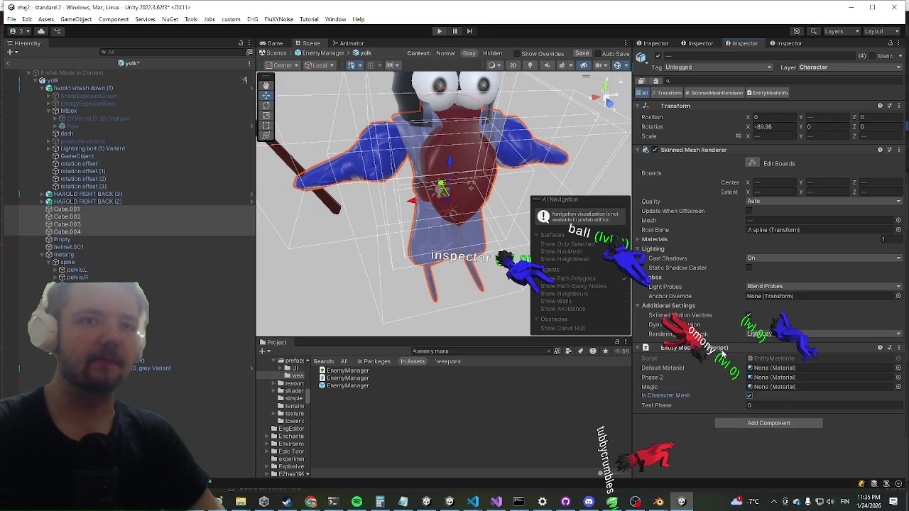
right_click(667, 348)
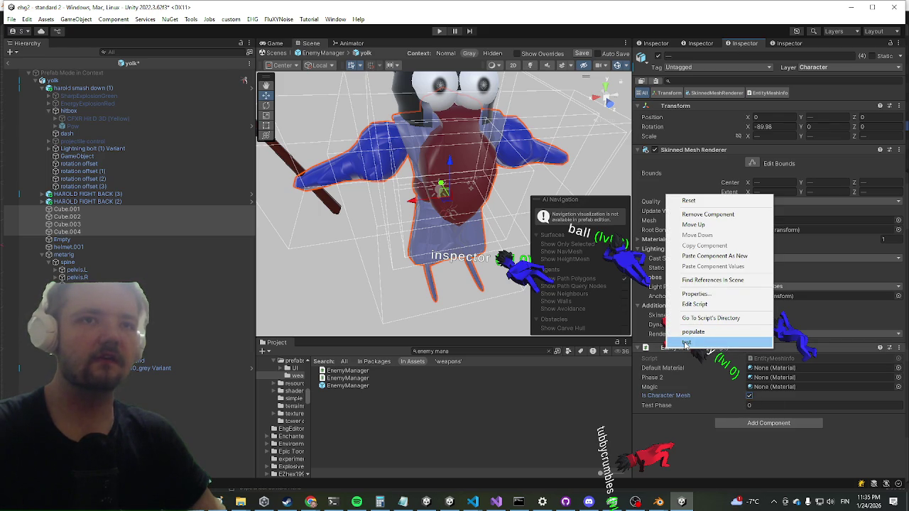
click(686, 344)
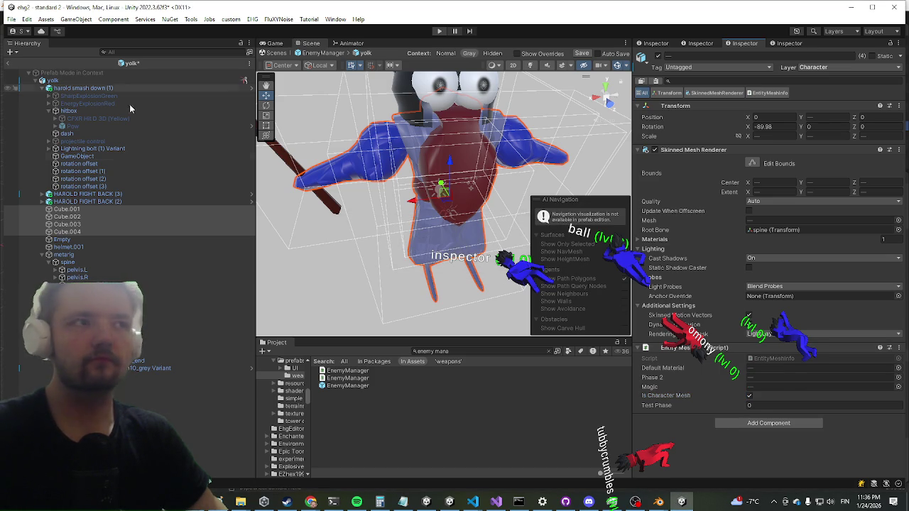
Check Cube.001's Entity Mesh Info materials: New Material 1, New Material 1 and NewMaterial 3
click(62, 209)
drag(460, 207, 510, 197)
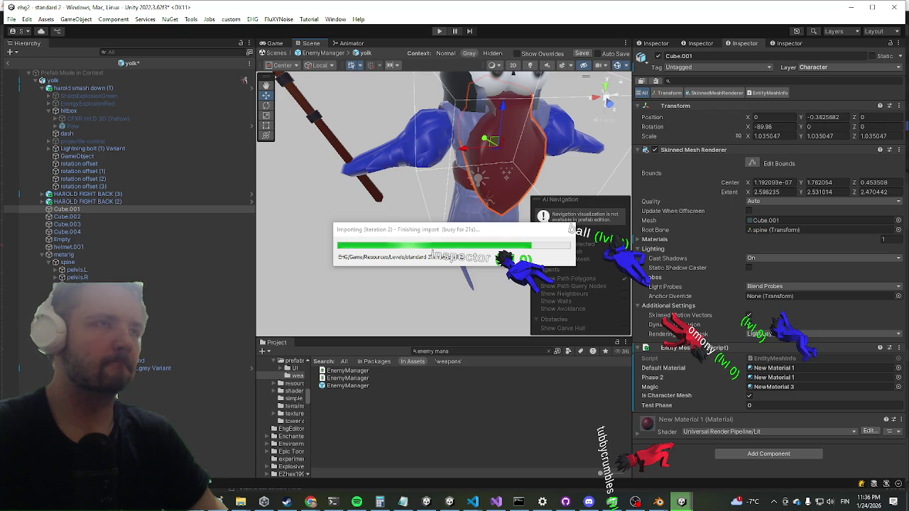
click(15, 368)
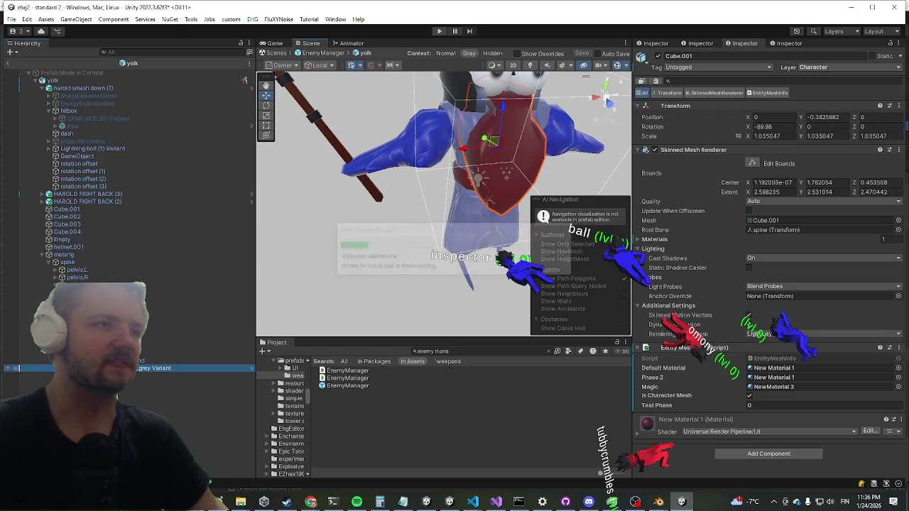
Remove the Equipment (Script) component from the axe2h10_grey Variant
scroll(777, 264, down, 3)
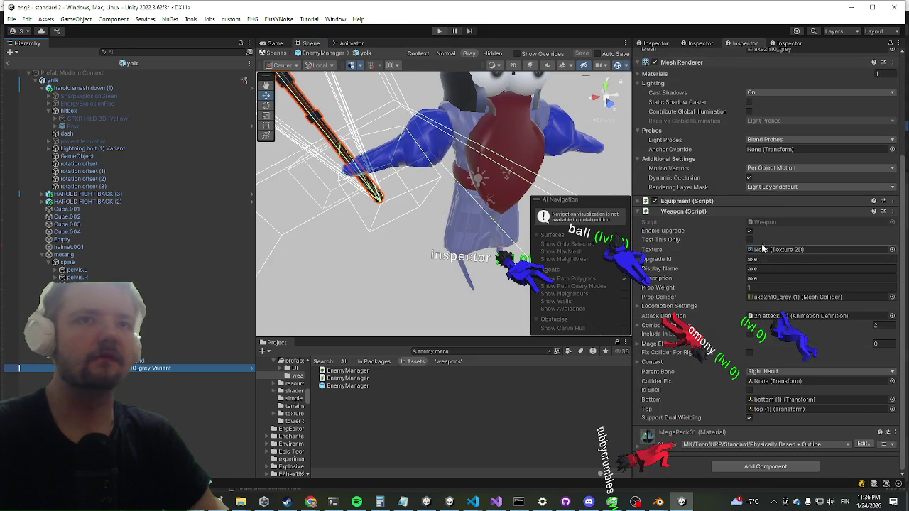
right_click(709, 208)
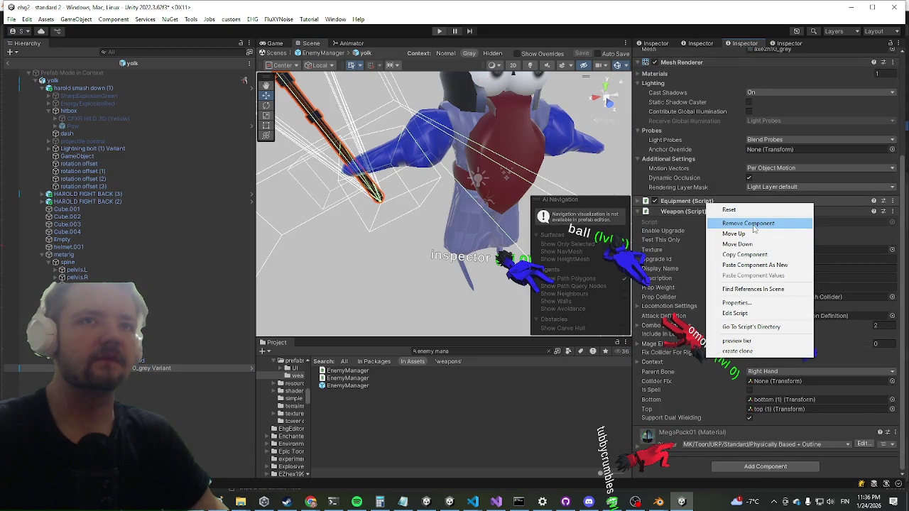
click(750, 223)
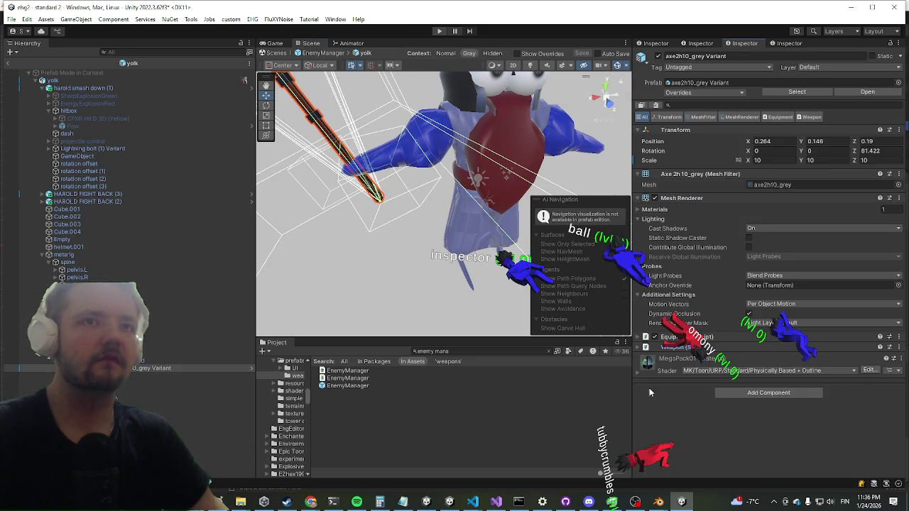
click(686, 338)
scroll(700, 213, down, 6)
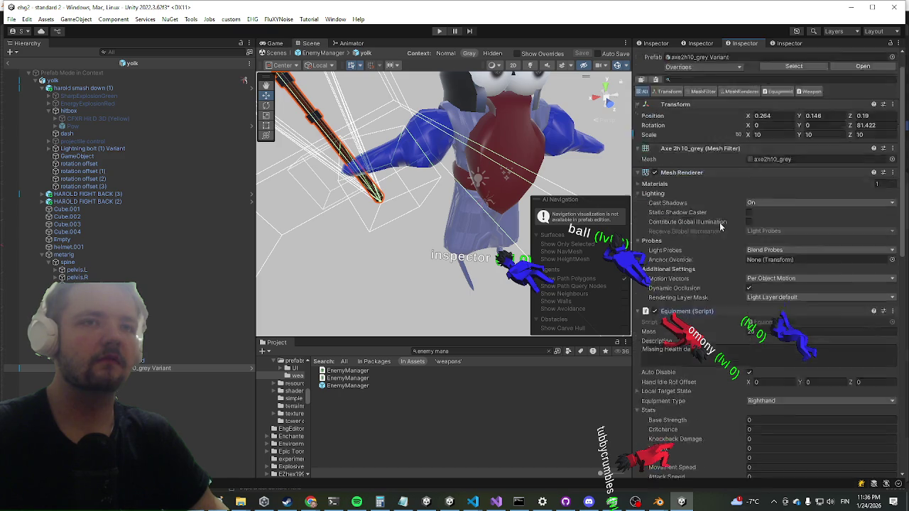
right_click(695, 158)
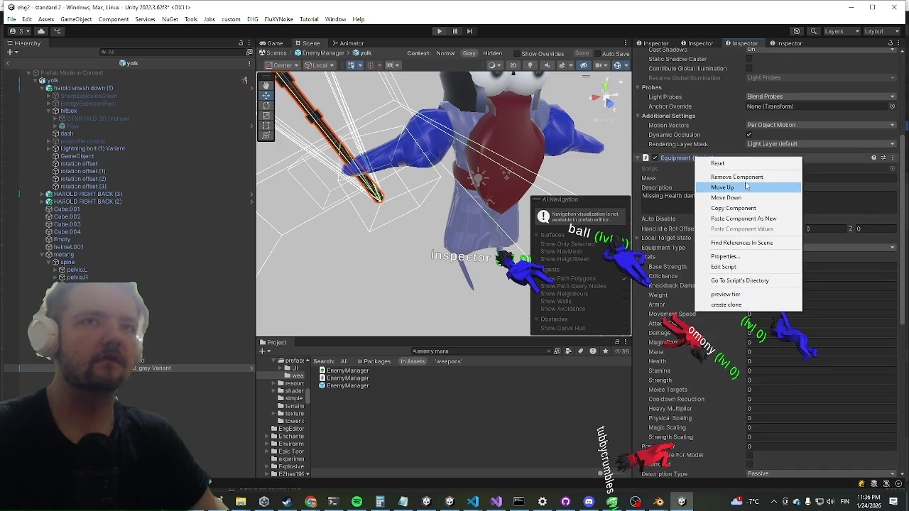
click(746, 180)
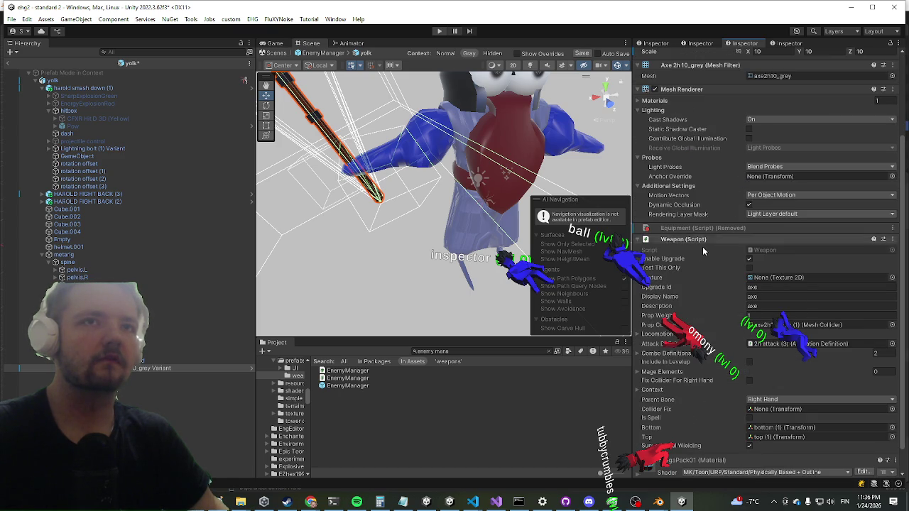
Remove the Weapon (Script) component and expand the axe variant's child objects
right_click(689, 243)
click(717, 260)
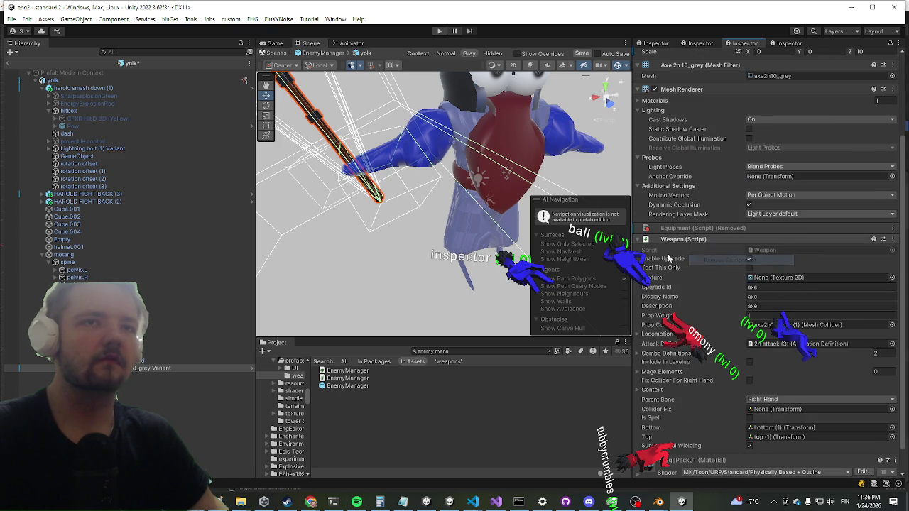
mouse_move(429, 272)
mouse_down()
mouse_move(459, 199)
mouse_move(511, 249)
mouse_up()
click(177, 368)
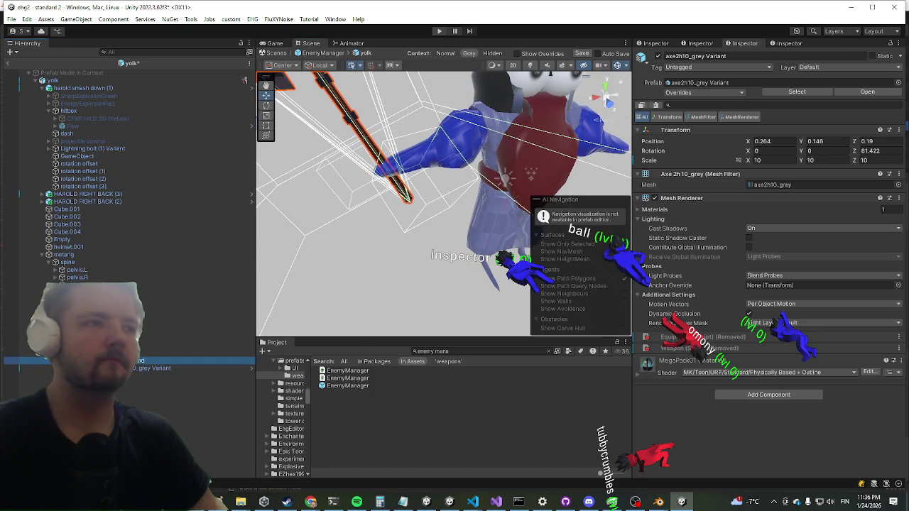
click(15, 368)
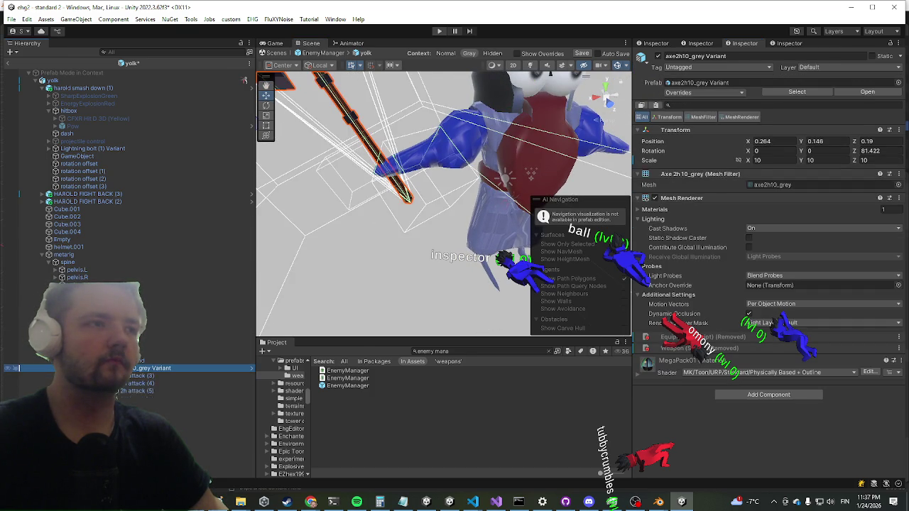
Delete the three attack objects under the axe
click(147, 390)
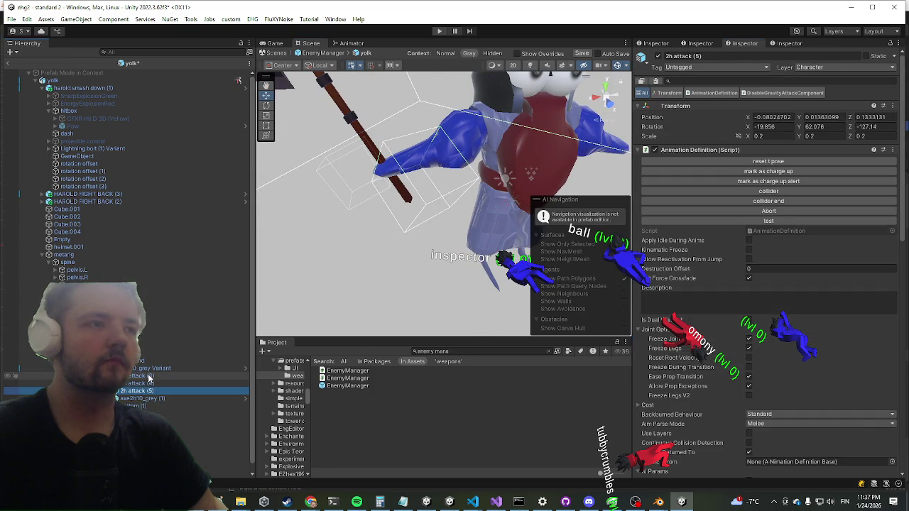
shift+click(149, 376)
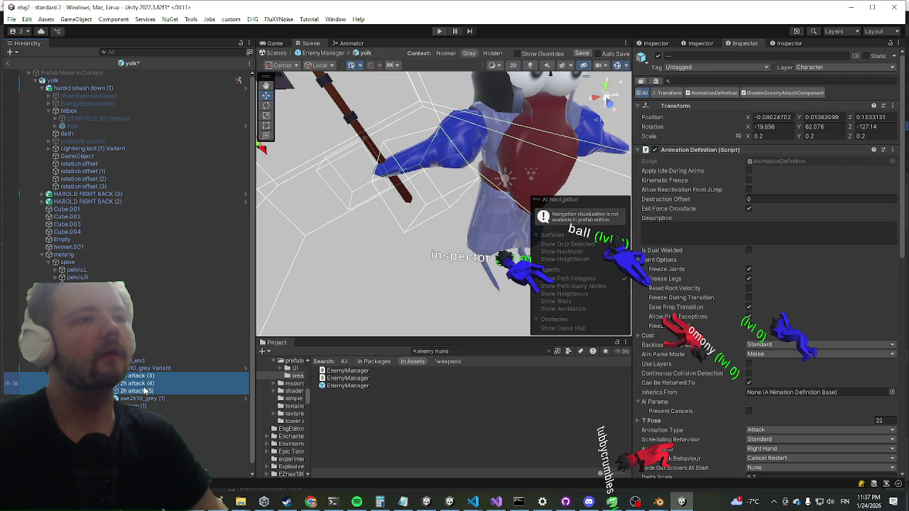
right_click(144, 390)
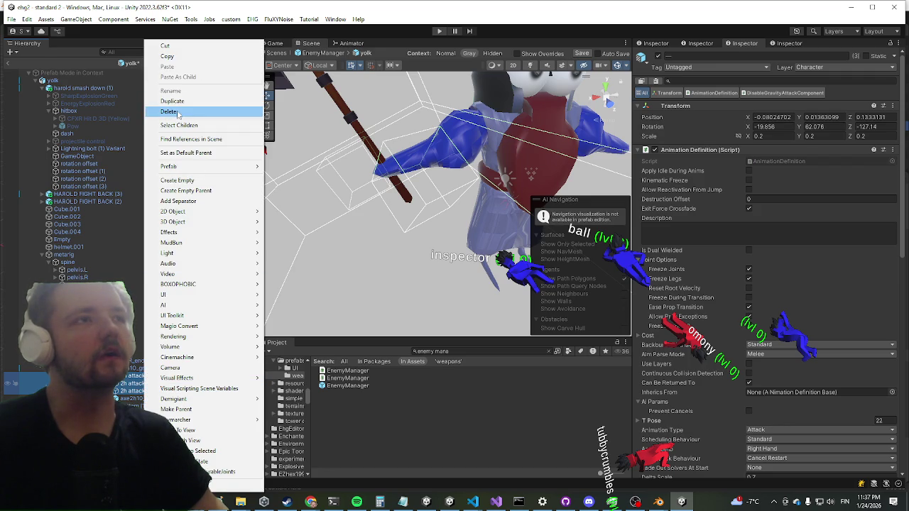
click(177, 112)
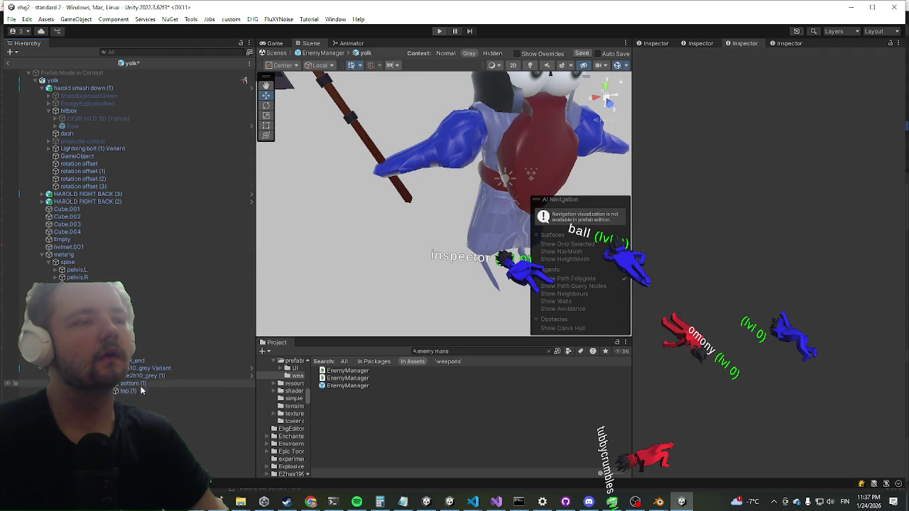
Inspect axe2h10_grey (1) and the Variant, frame the whole axe, and save the prefab
click(154, 376)
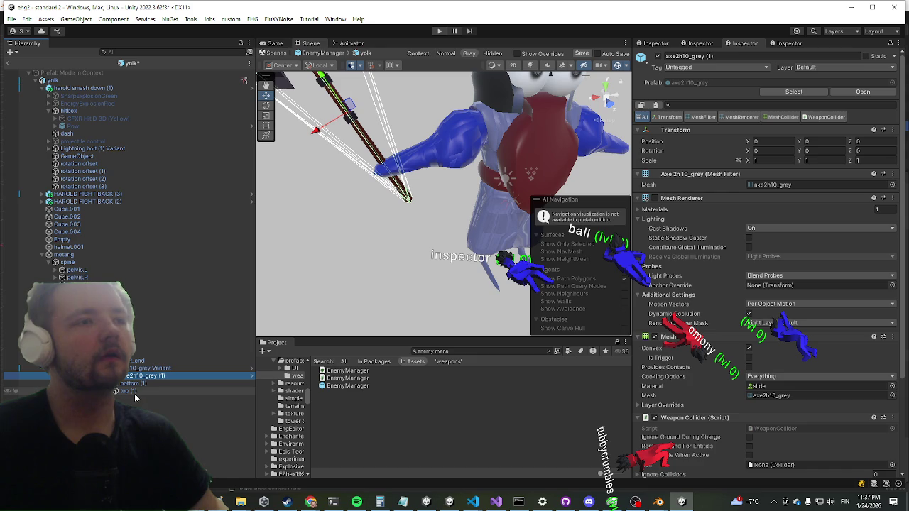
click(149, 368)
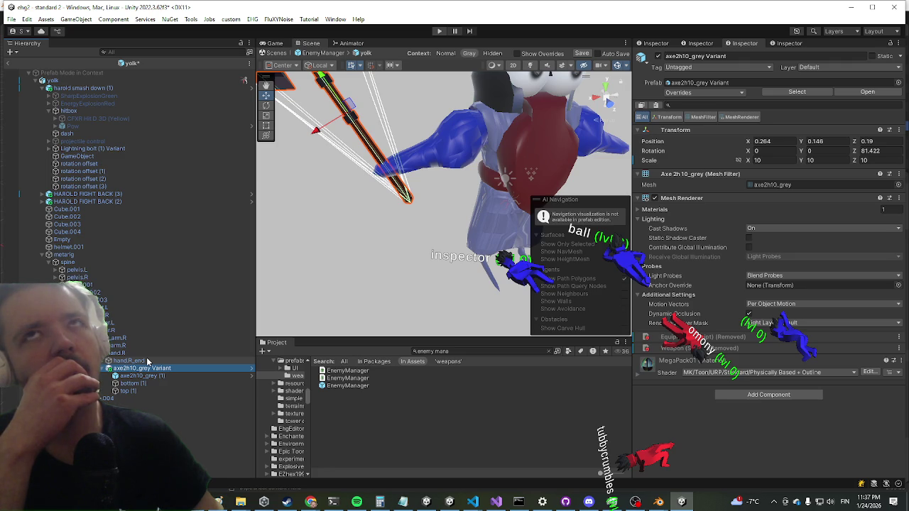
drag(365, 235, 393, 253)
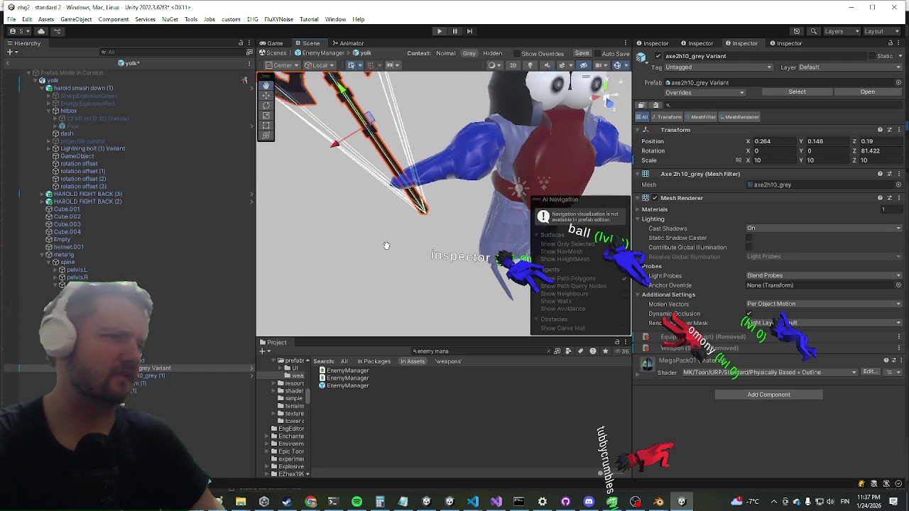
click(342, 263)
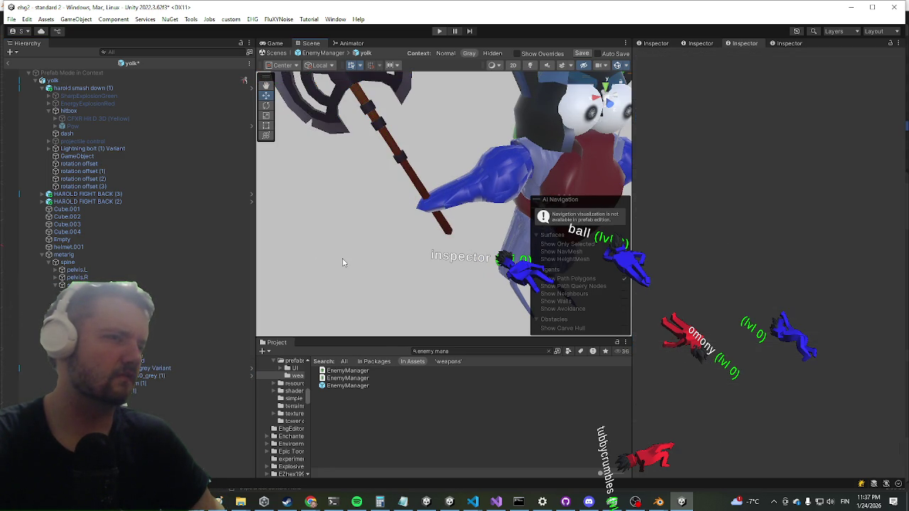
click(334, 260)
drag(332, 260, 327, 278)
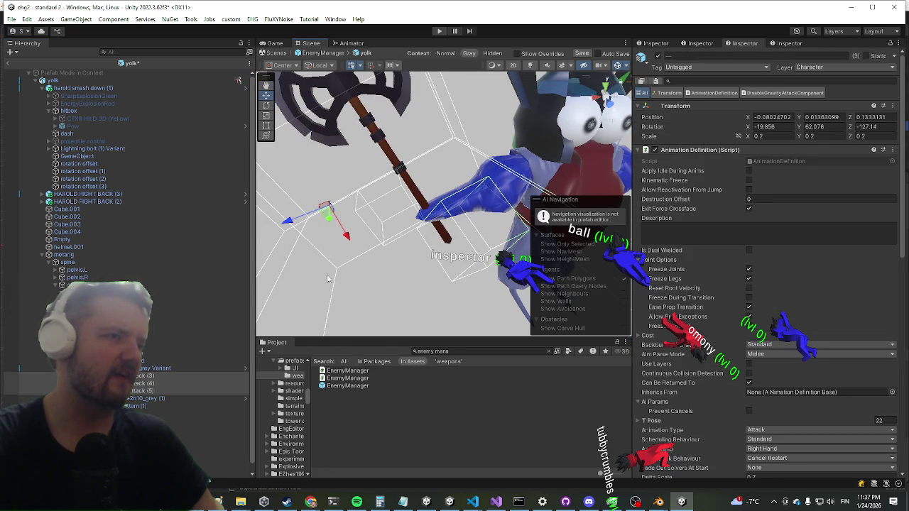
click(176, 368)
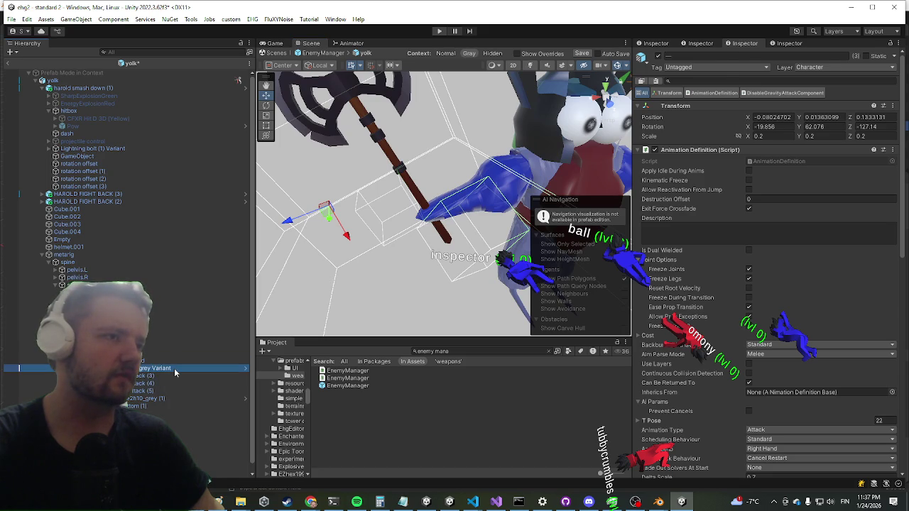
drag(463, 239, 433, 249)
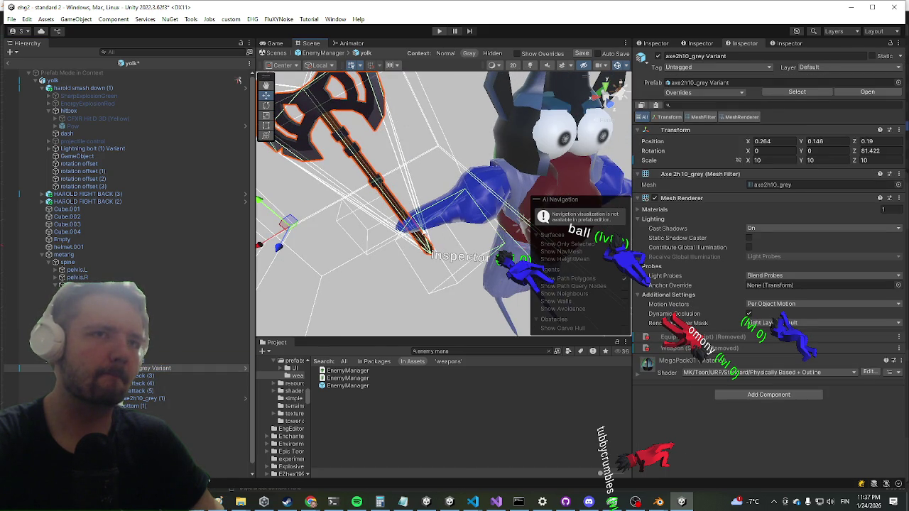
key(f)
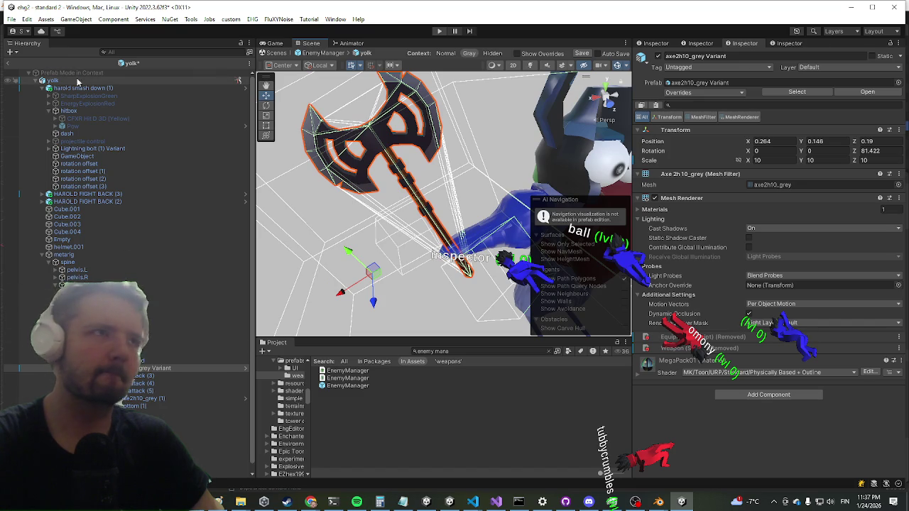
key(ctrl+s)
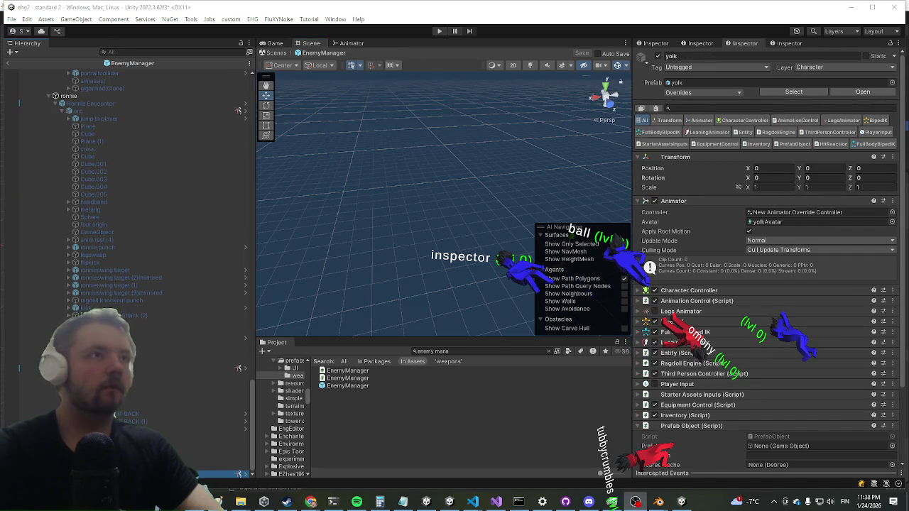
Exit Prefab Mode back to the standard 2 scene
click(10, 64)
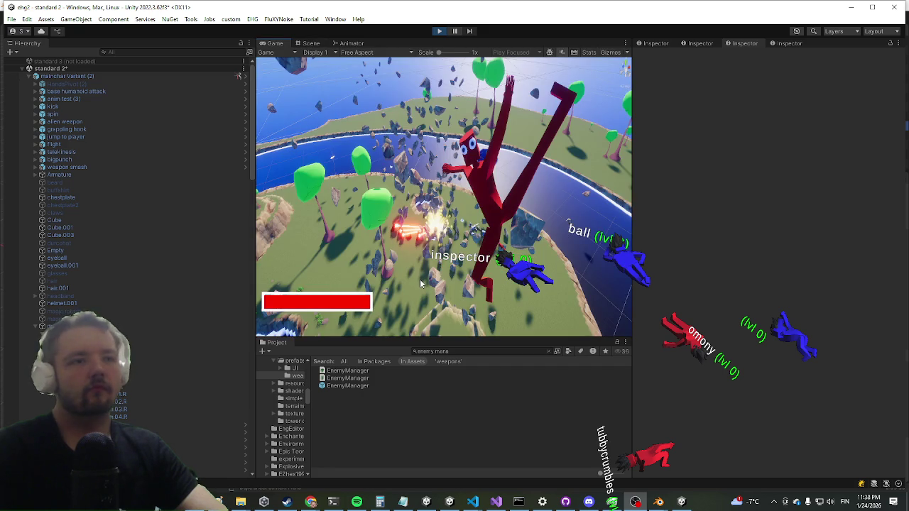
Maximize the Game view and fight with the slash and explosion attacks while walking left
key(shift+space)
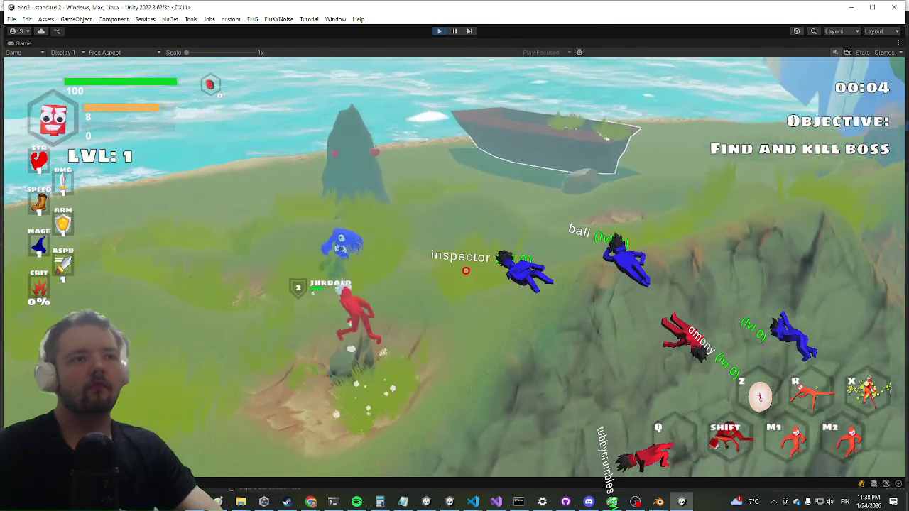
click(455, 255)
right_click(455, 256)
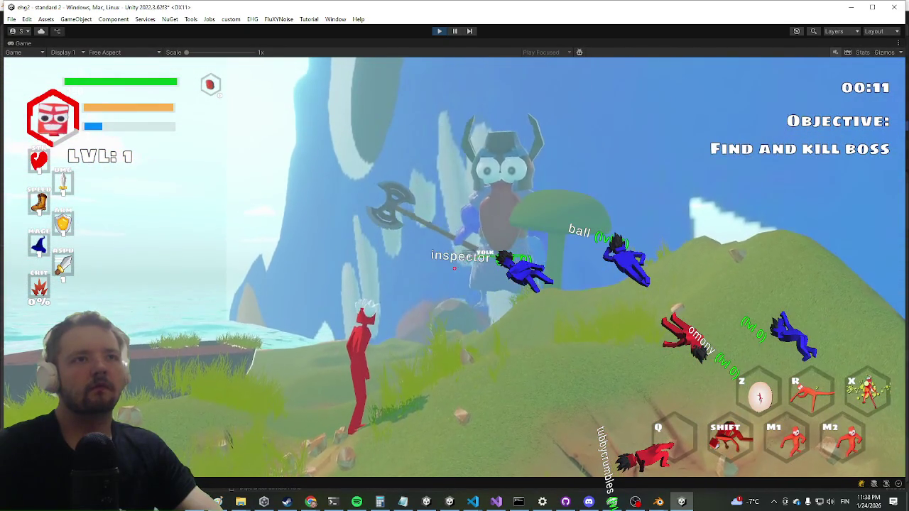
key(a)
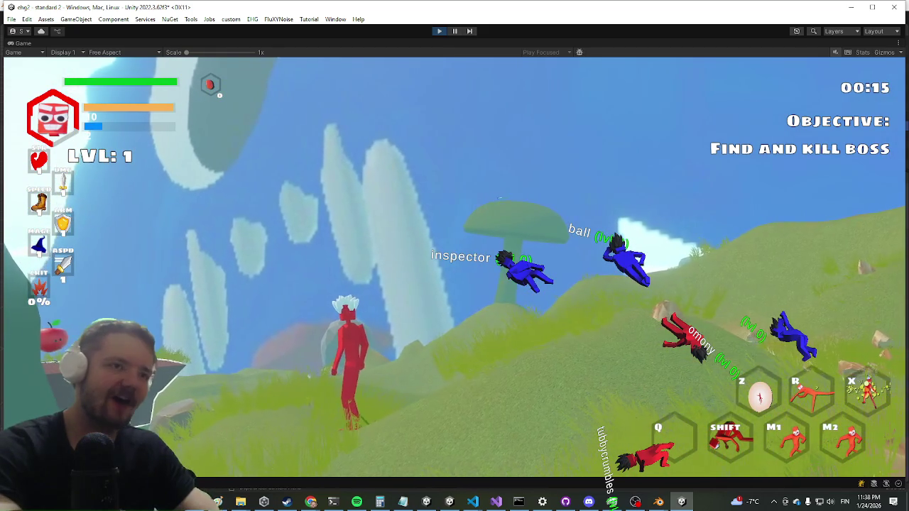
Enter the pauseai command in the in-game console, then lunge-attack the yolk boss
key(grave)
text(pauseai)
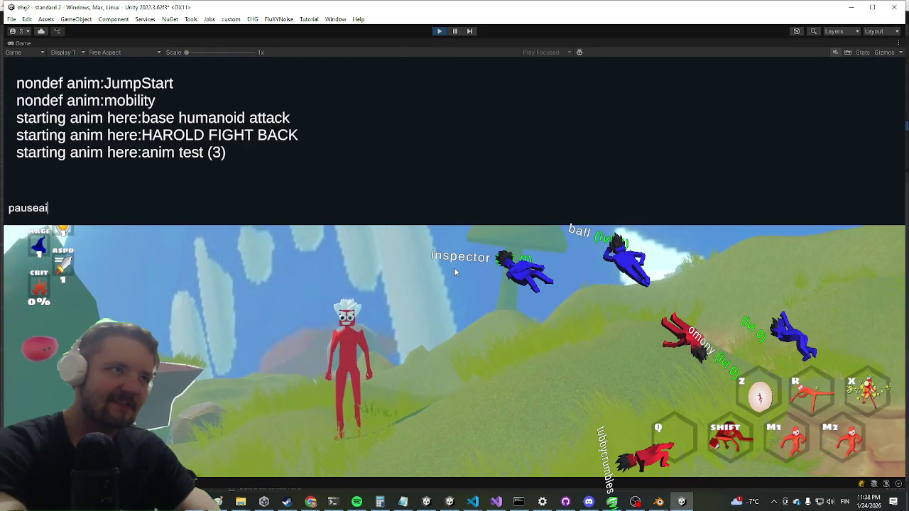
key(Return)
click(455, 266)
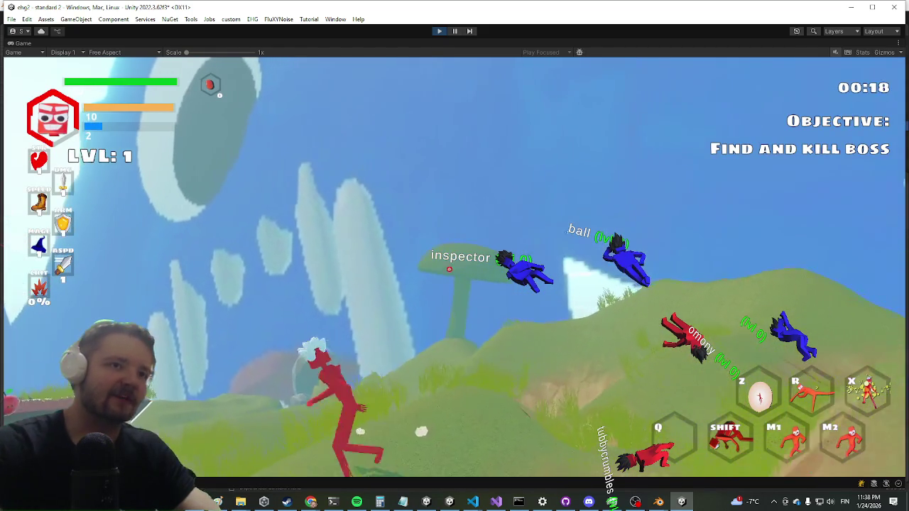
key(super)
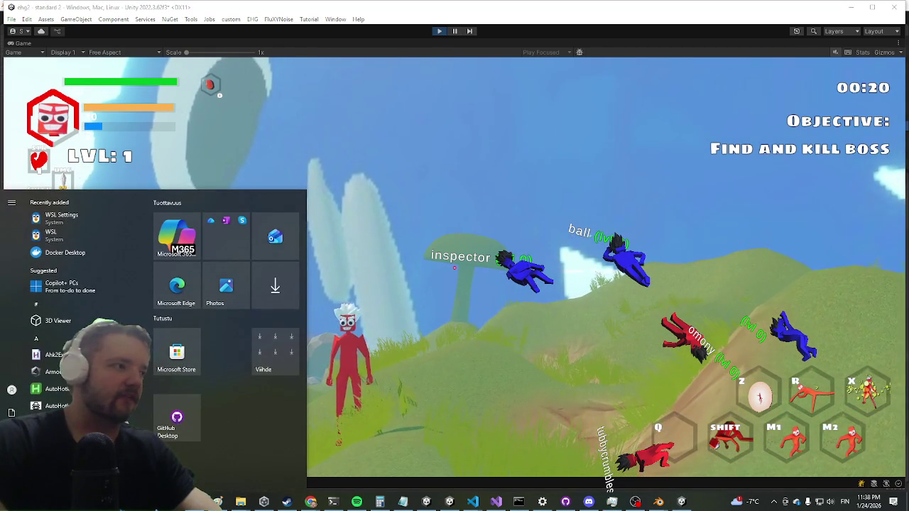
Dismiss the Windows Start menu to get back to the Unity Editor
key(super)
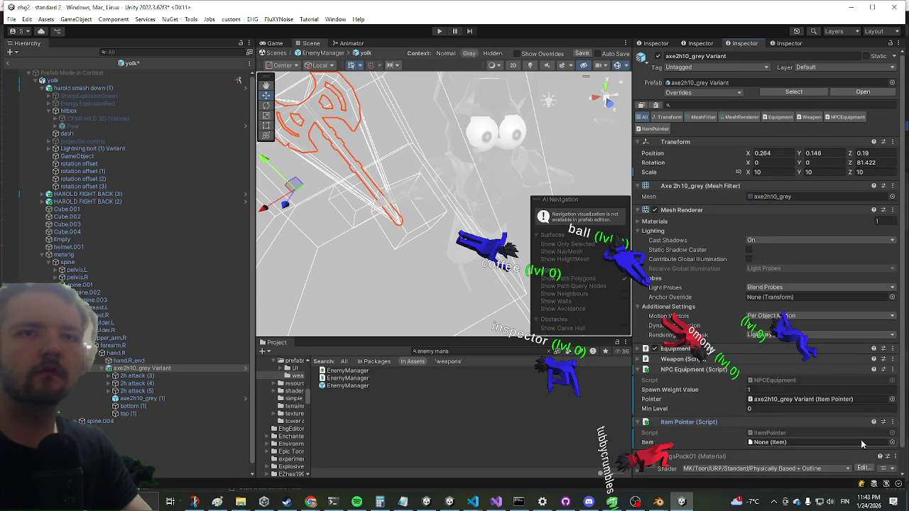
Point the Item Pointer's Item at axe2h10_grey and save the yolk prefab
click(893, 443)
text(axe)
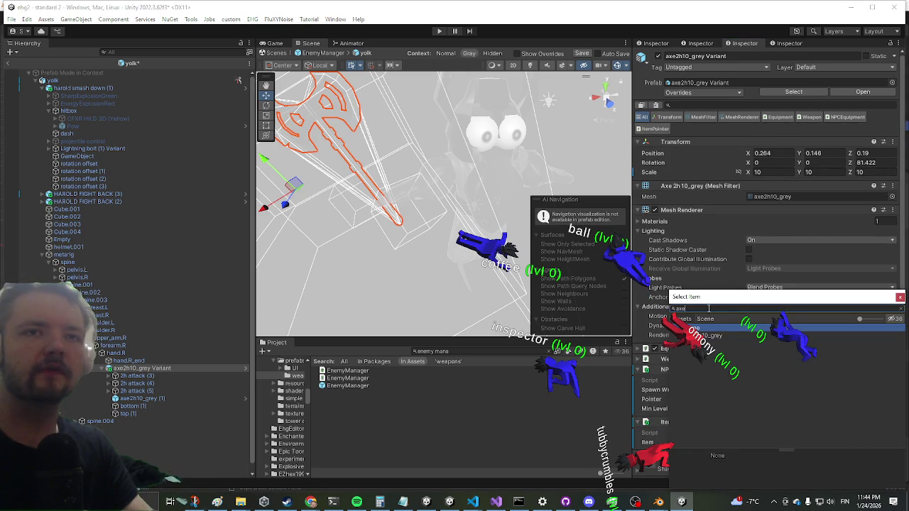
drag(701, 301, 475, 248)
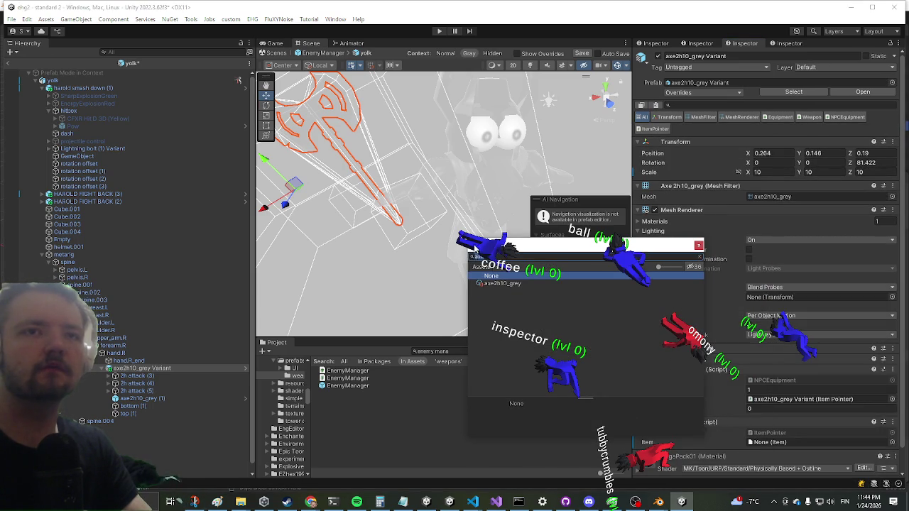
double_click(497, 283)
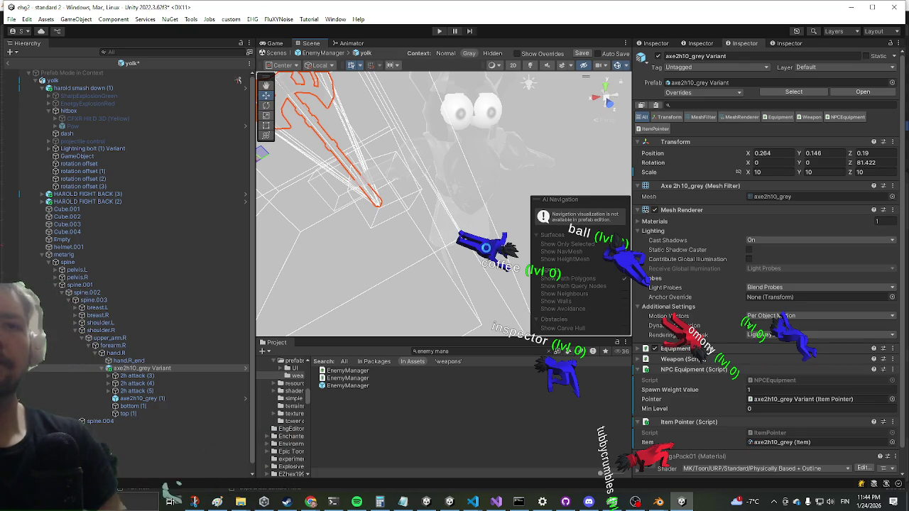
key(ctrl+s)
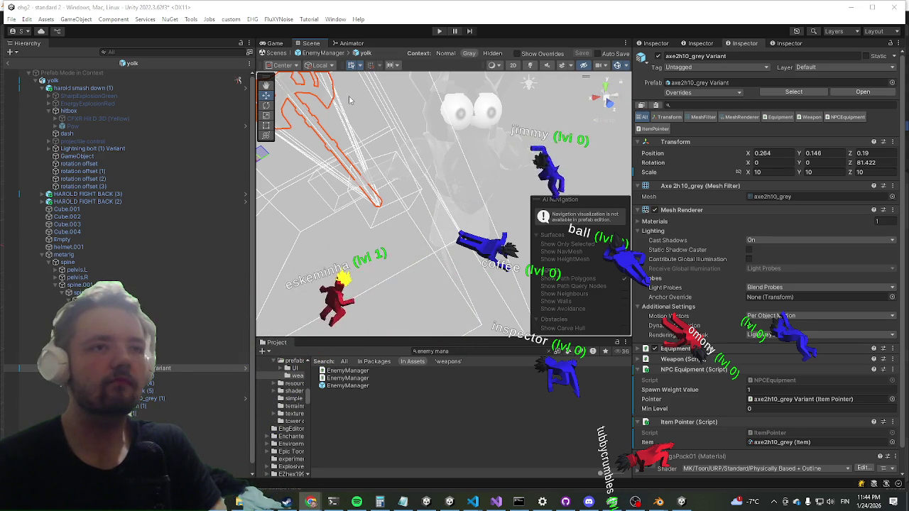
Select the yolk root object and add Npc Equipment Control via an 'npceq' component search
scroll(657, 343, down, 2)
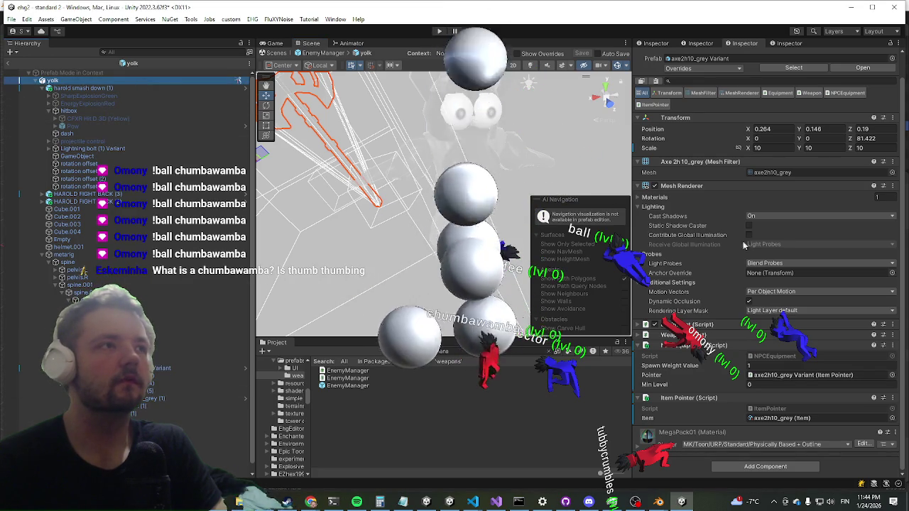
click(177, 80)
scroll(740, 404, down, 5)
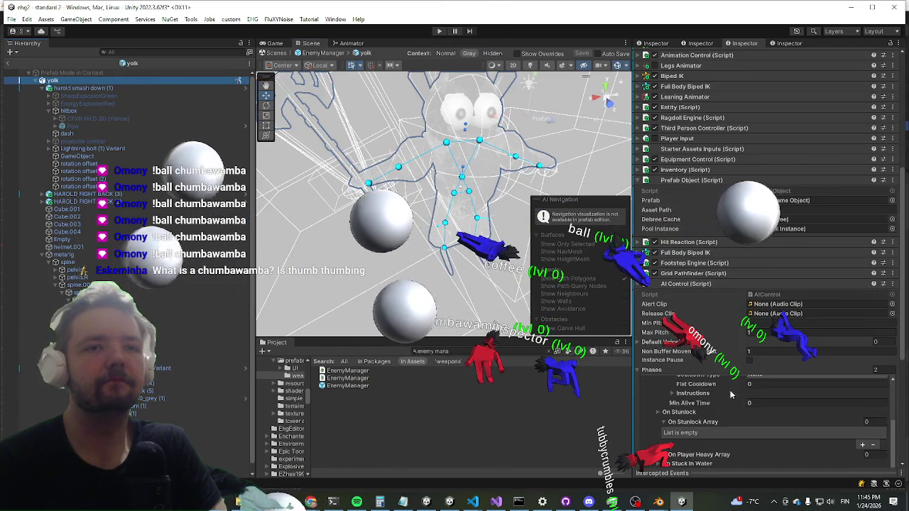
scroll(727, 225, up, 5)
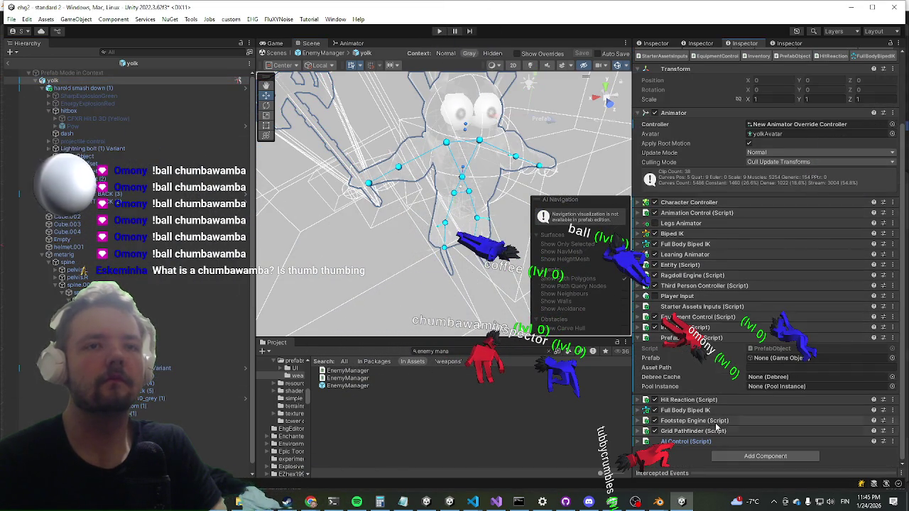
click(745, 455)
text(npceq)
key(Down)
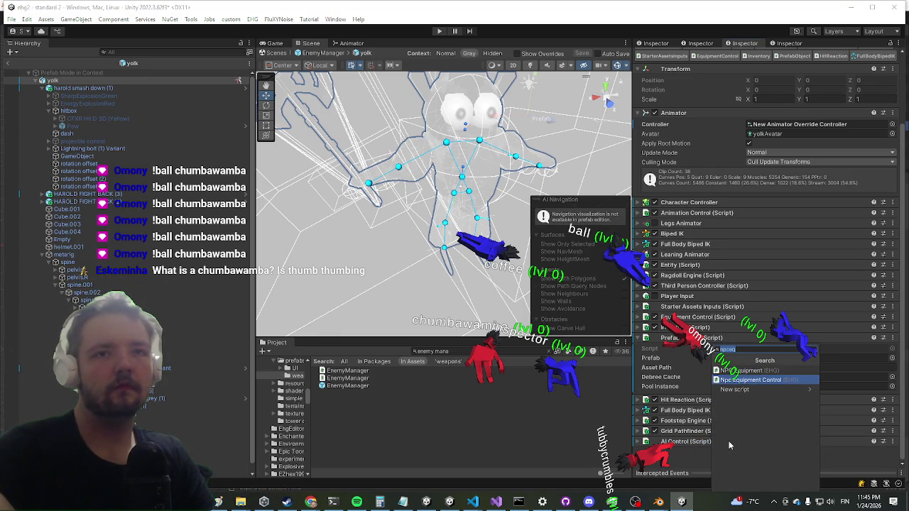
key(Return)
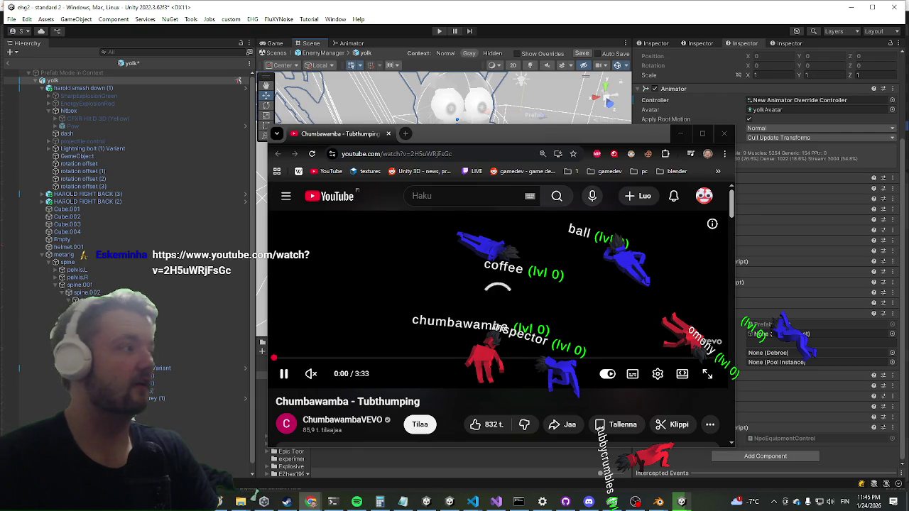
Unmute the Chumbawamba - Tubthumping video, then minimize Chrome to return to Unity
scroll(408, 287, down, 1)
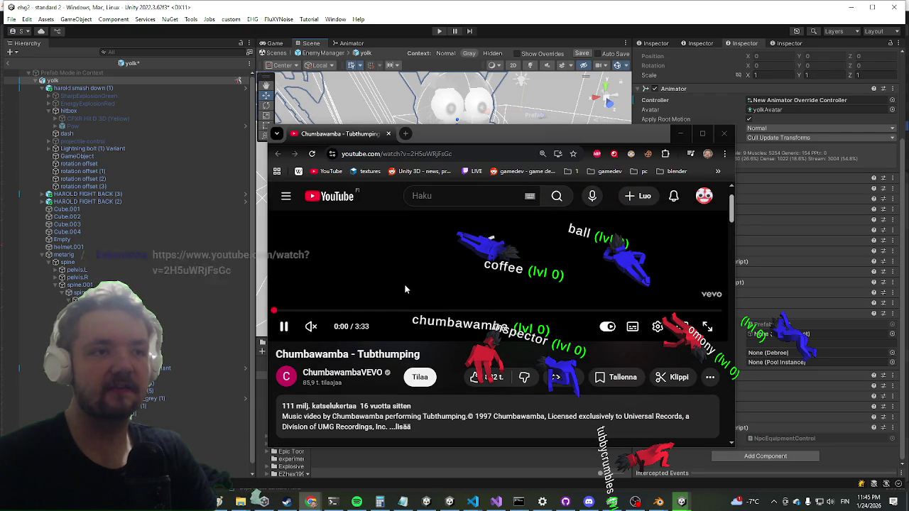
scroll(405, 289, up, 1)
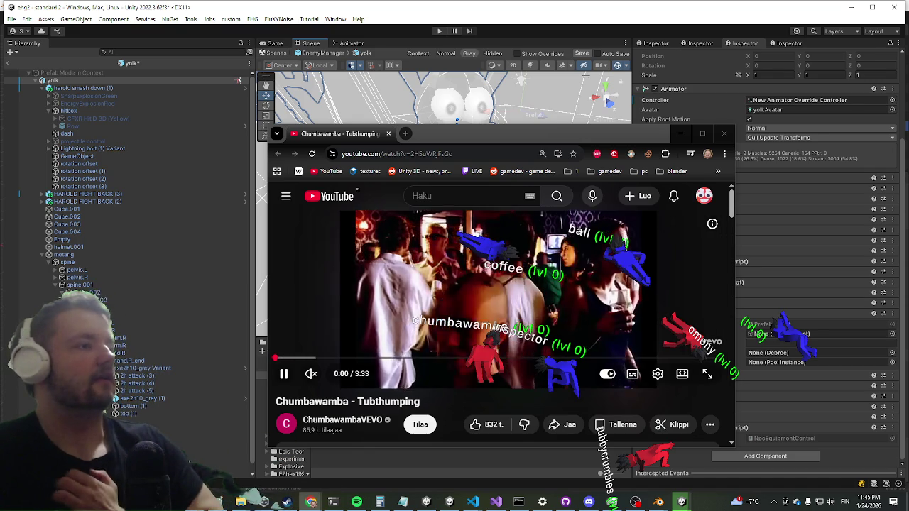
click(315, 375)
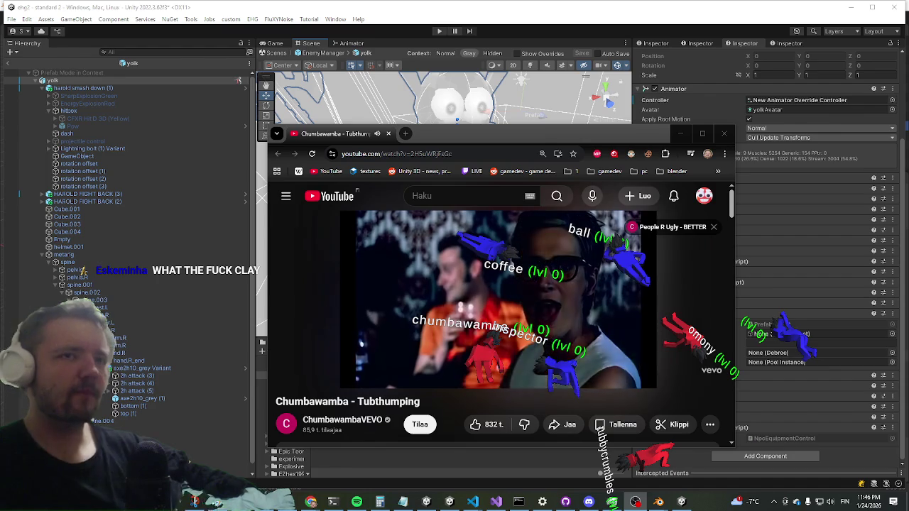
click(680, 133)
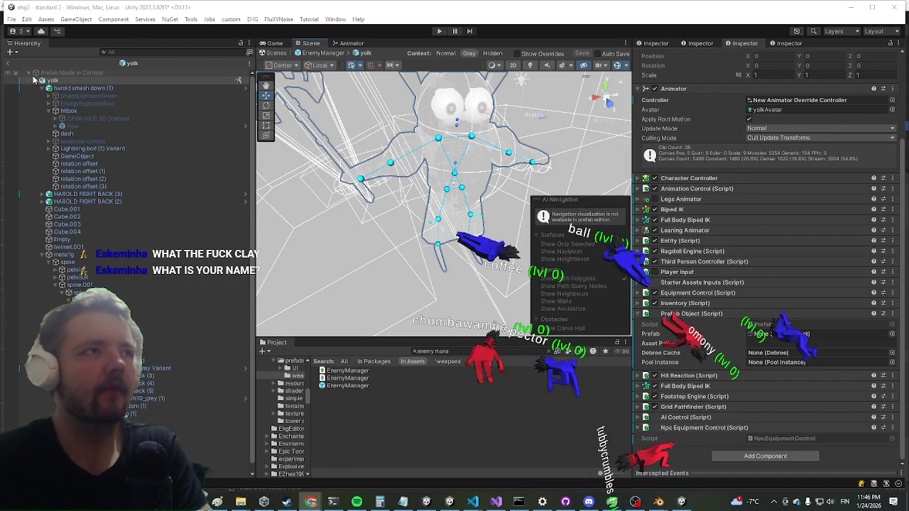
Refocus Unity on the yolk prefab in EnemyManager context and scroll through its components
click(9, 72)
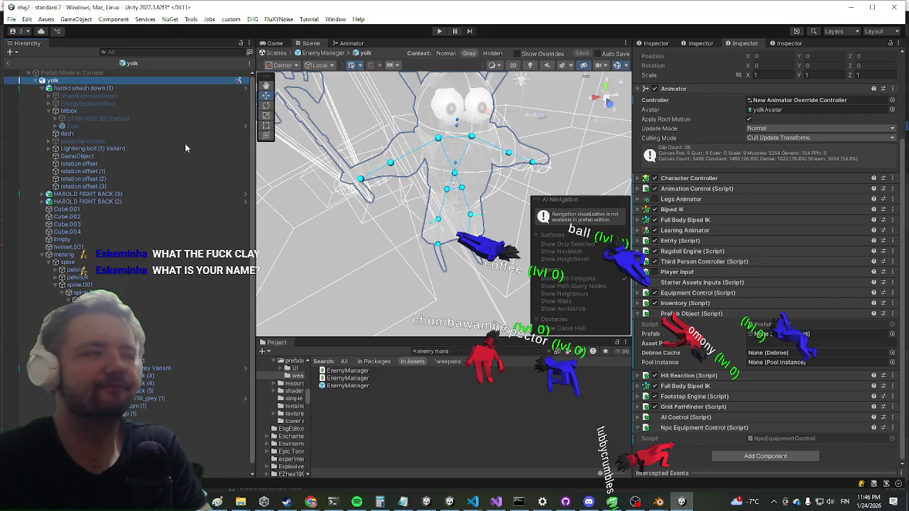
click(7, 62)
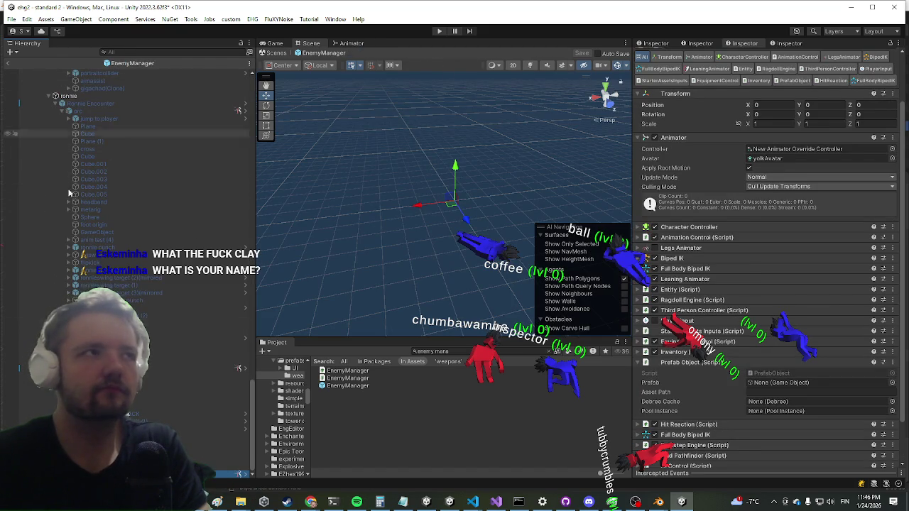
scroll(847, 119, up, 2)
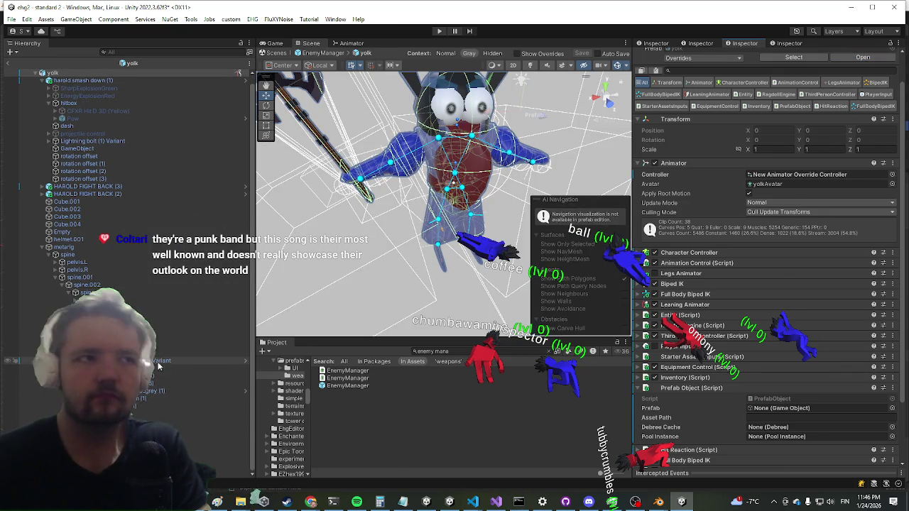
scroll(817, 325, down, 3)
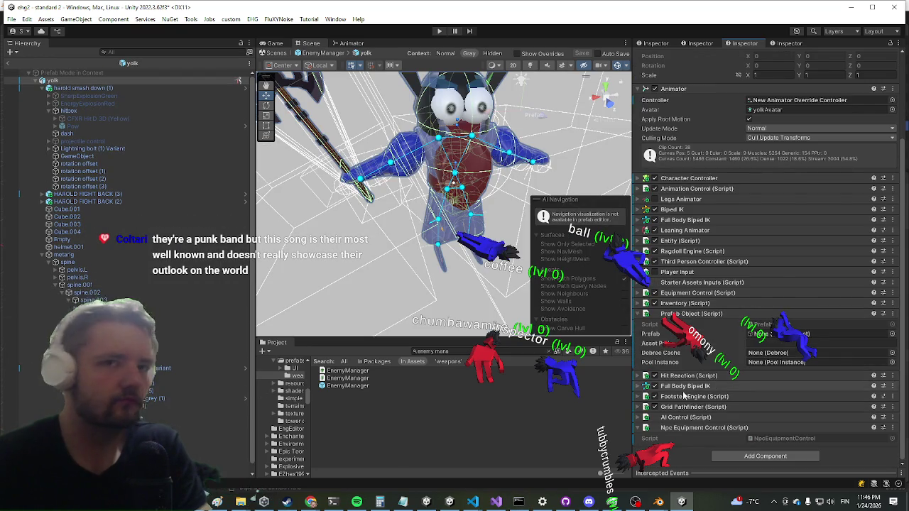
Set AI Control's Sequences Element 0 Flag to Basic Attack, save the prefab, and press Play
click(703, 417)
scroll(739, 284, down, 12)
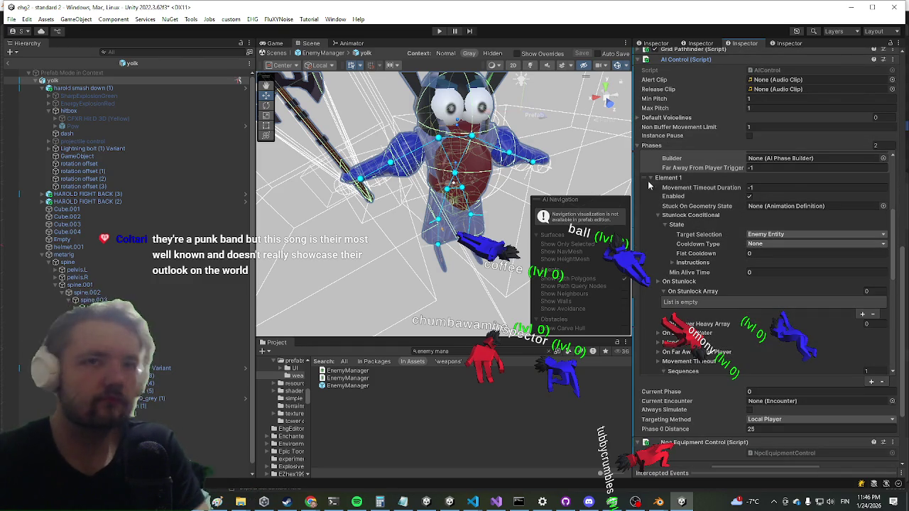
click(682, 215)
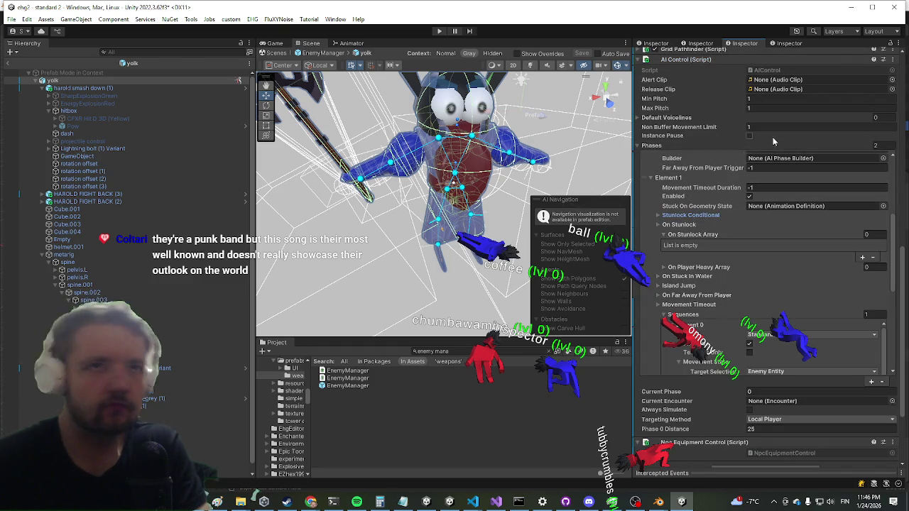
scroll(731, 213, down, 3)
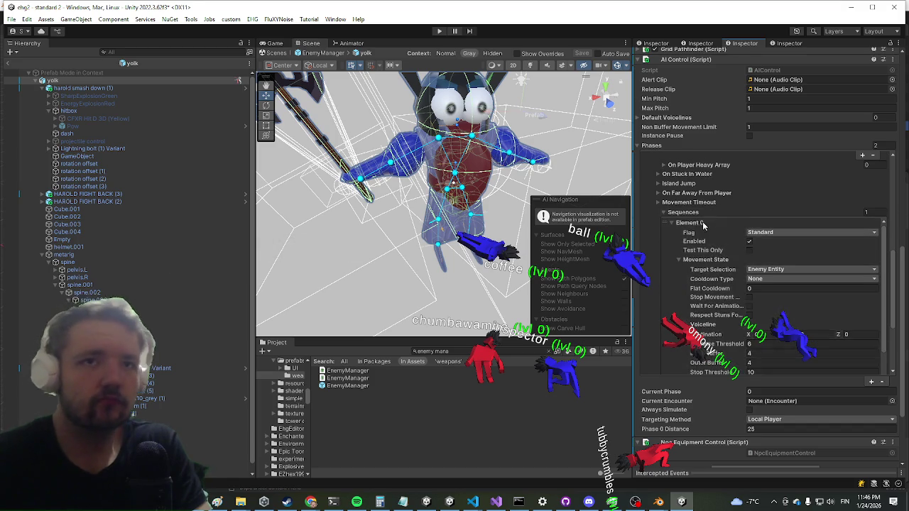
scroll(692, 228, down, 1)
scroll(692, 227, up, 2)
click(762, 257)
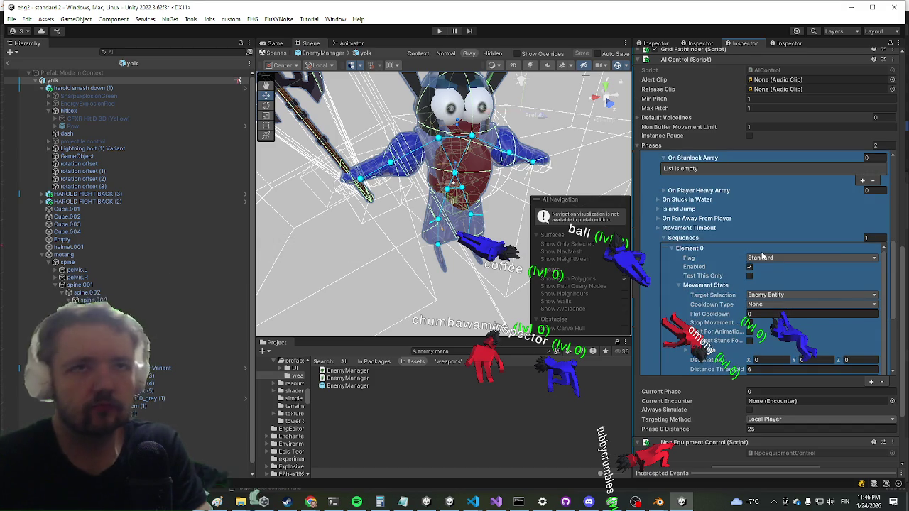
click(765, 279)
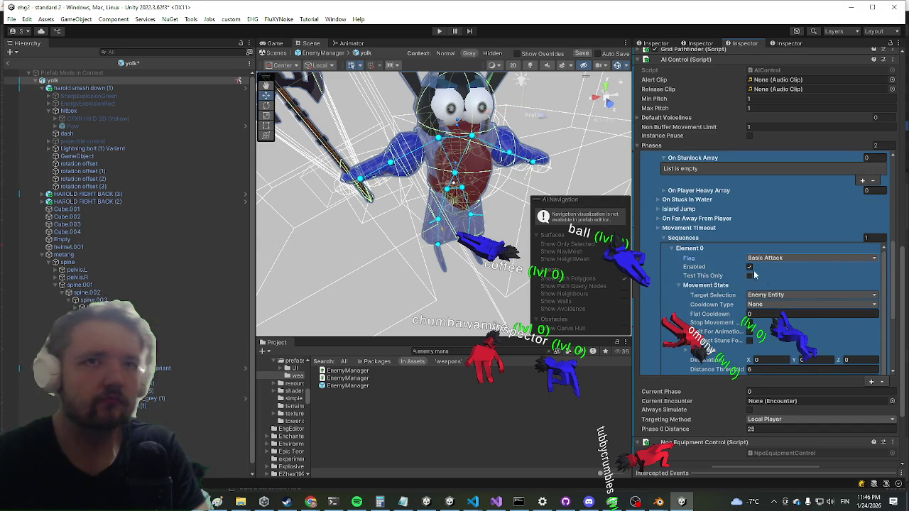
click(429, 223)
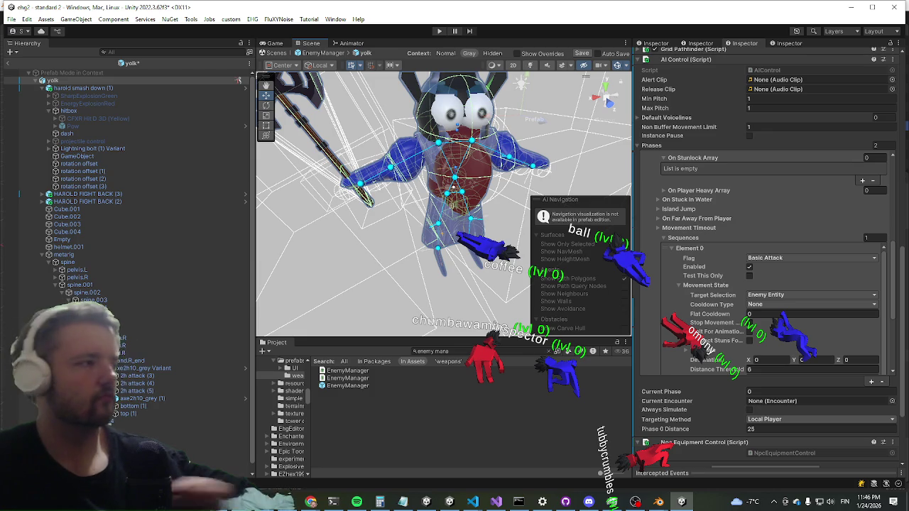
key(ctrl+s)
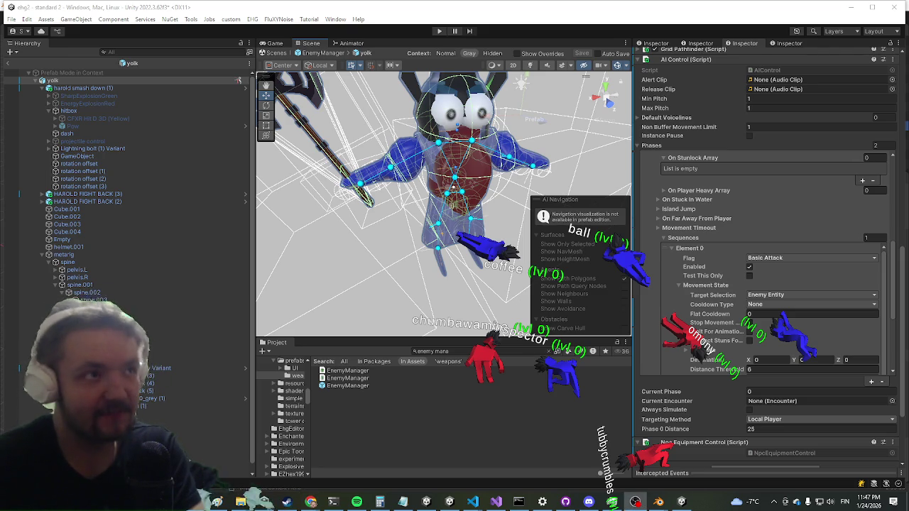
click(7, 69)
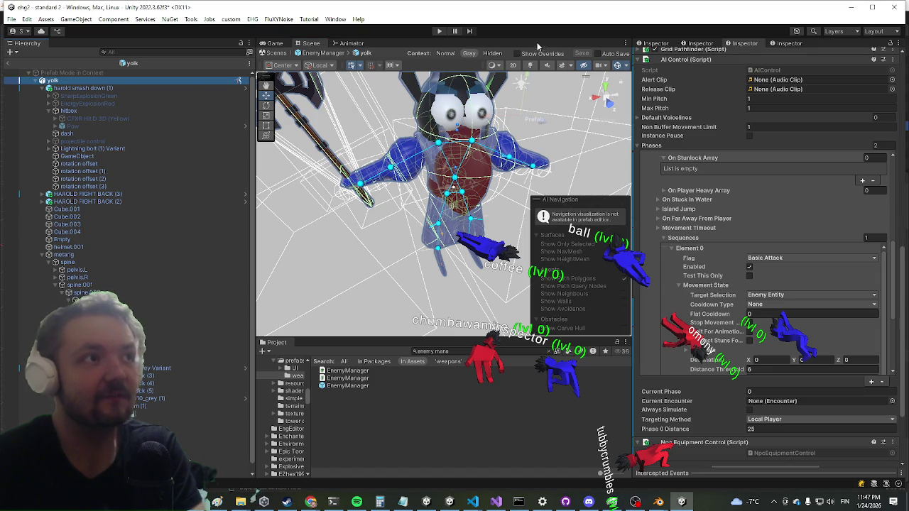
click(439, 32)
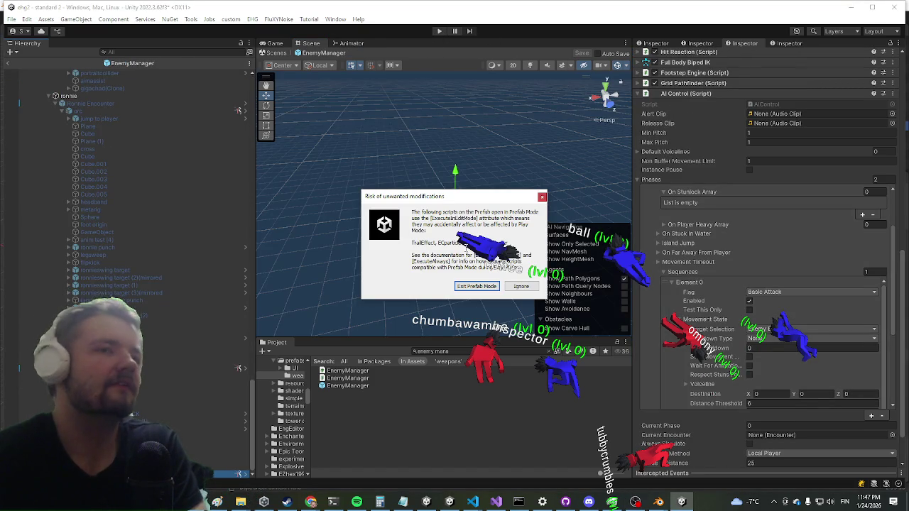
Dismiss the 'Risk of unwanted modifications' warning and enter Play mode with Ctrl+P
key(Escape)
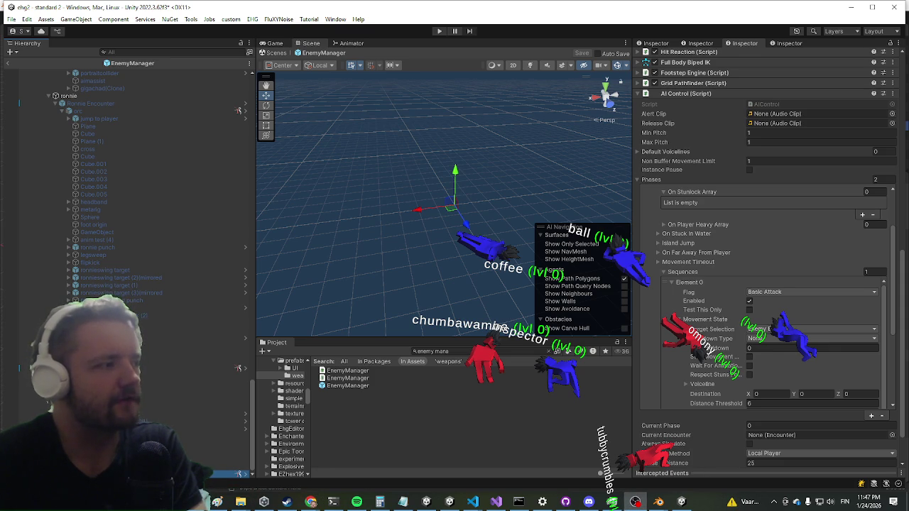
key(ctrl+p)
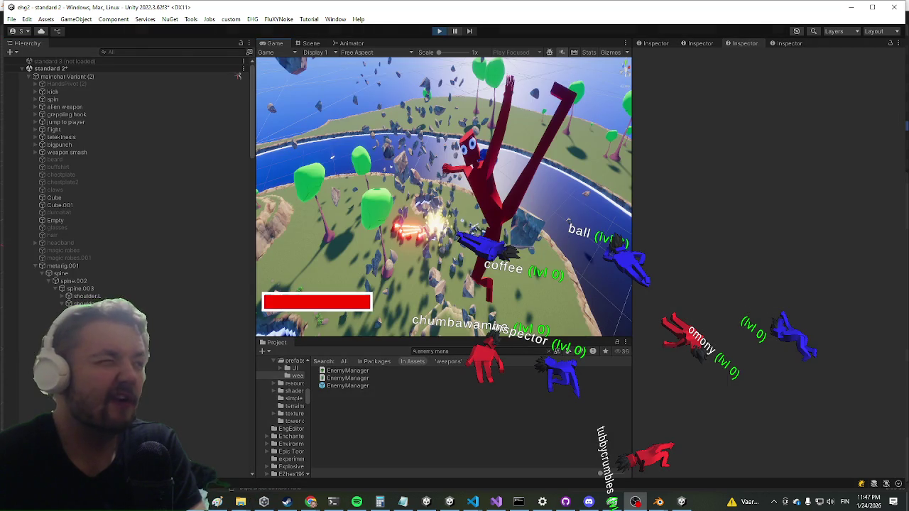
scroll(128, 214, down, 2)
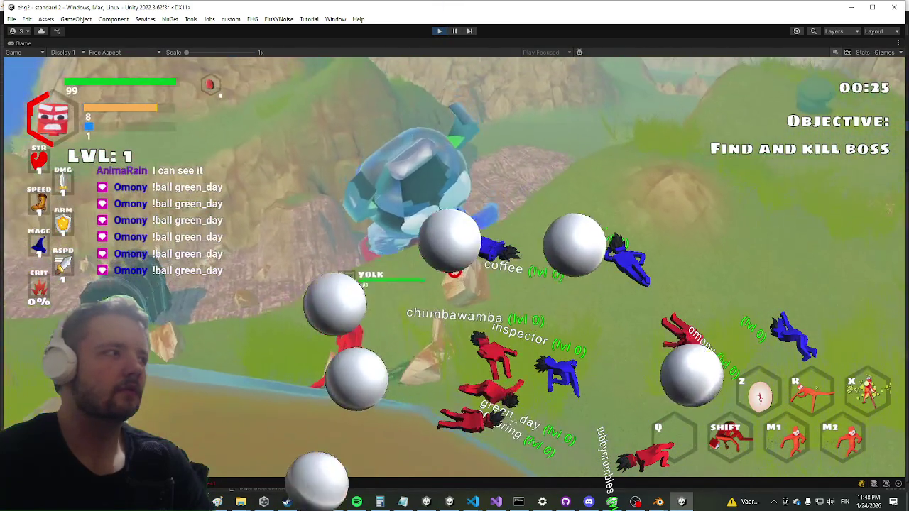
Dash around the yolk boss in the running game, then hide Unity to show the desktop
key(shift)
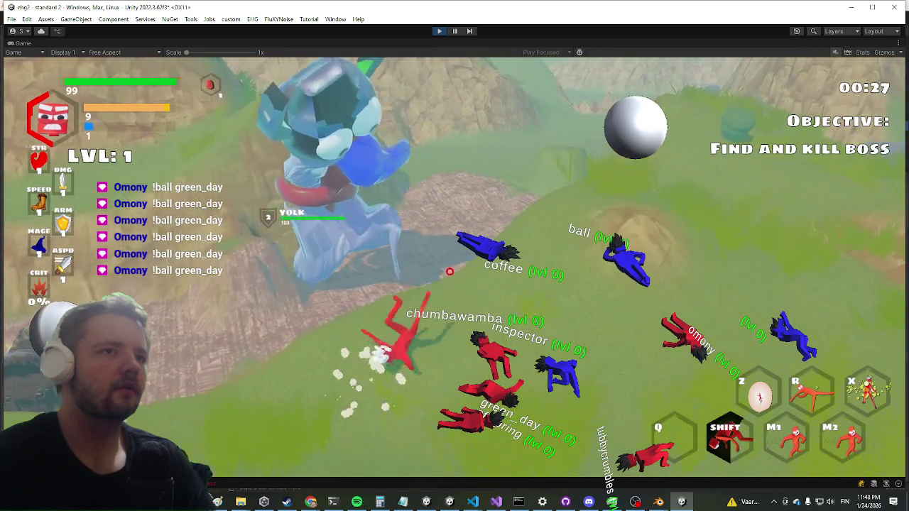
key(super)
click(440, 44)
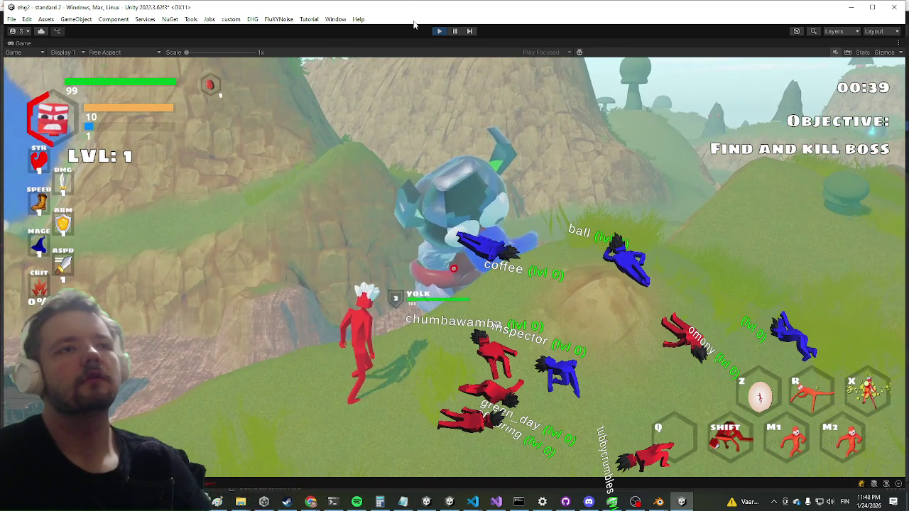
key(super)
key(super)
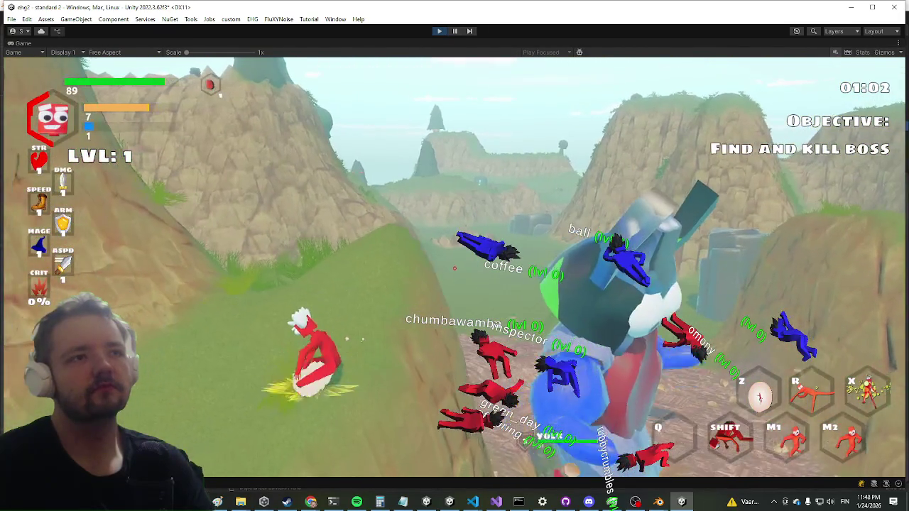
key(super)
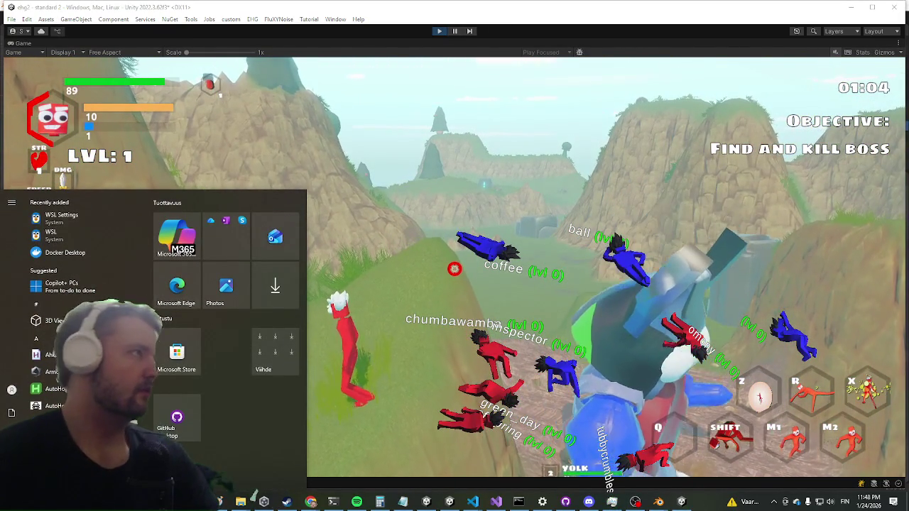
key(super)
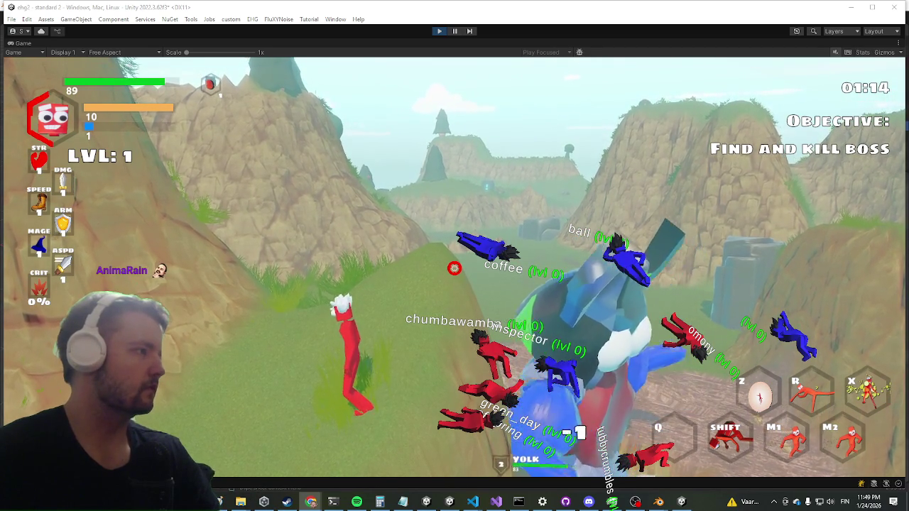
key(super+d)
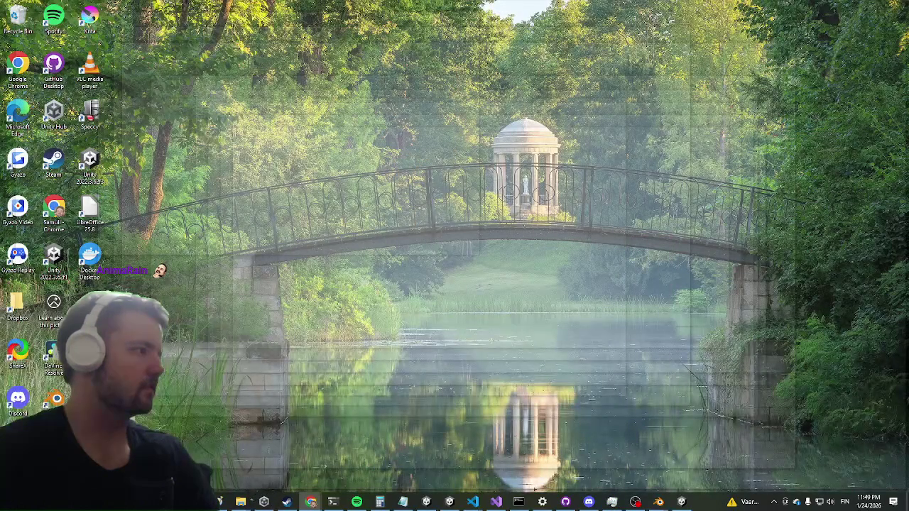
Restore the Unity Editor with the running playtest from the taskbar icon
click(260, 499)
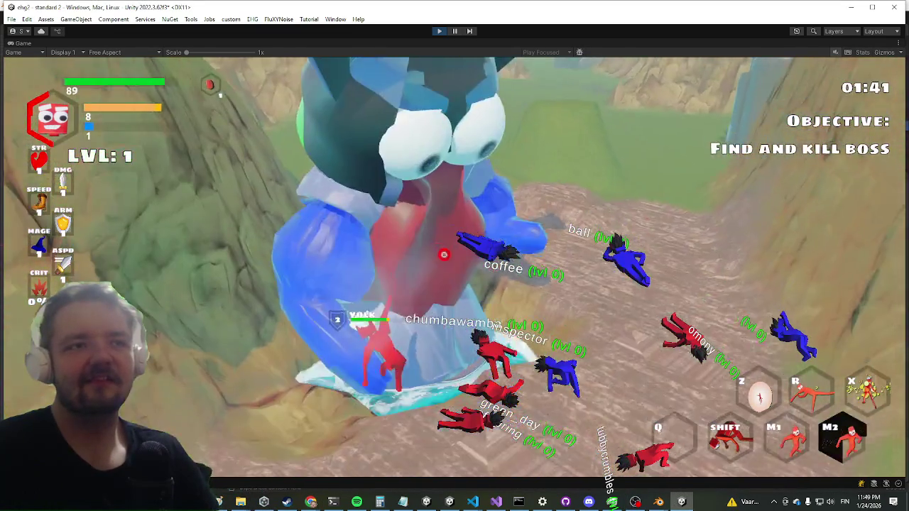
Dash at the yolk boss and hit it with primary and secondary attacks, then stop Play mode
key(shift)
click(457, 277)
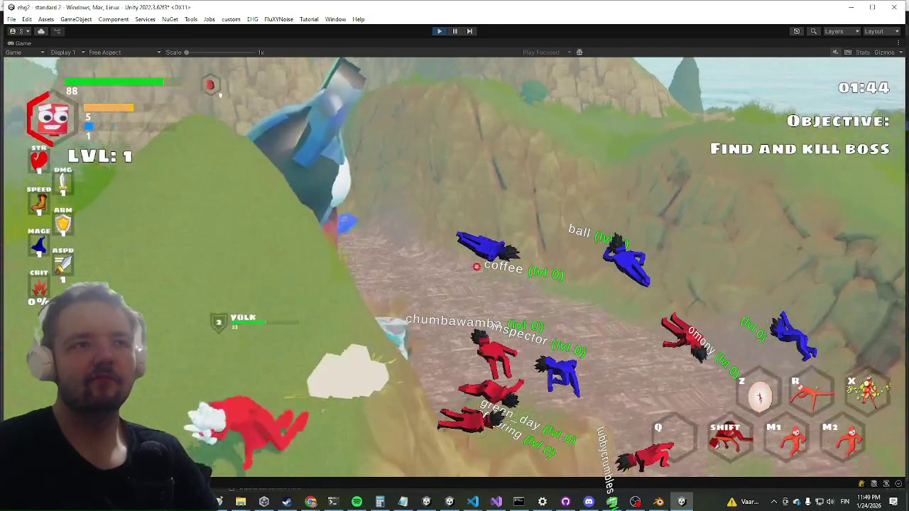
key(shift)
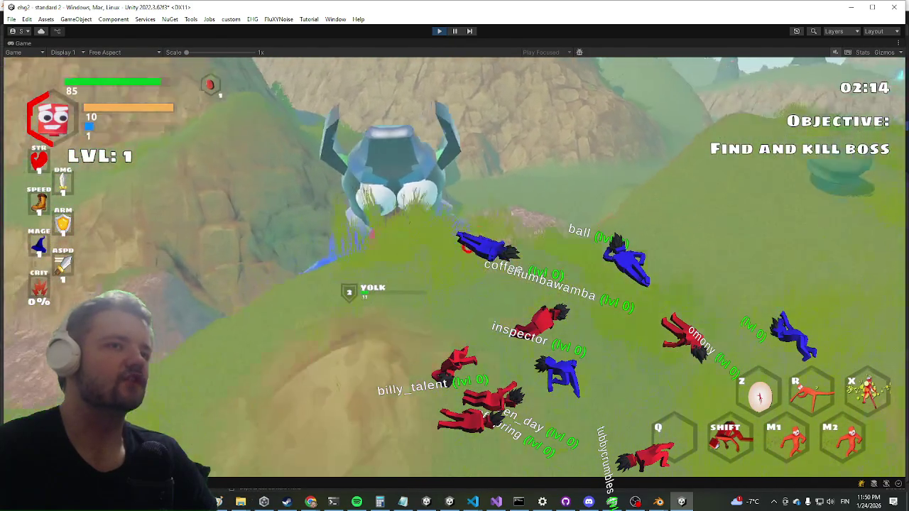
key(shift)
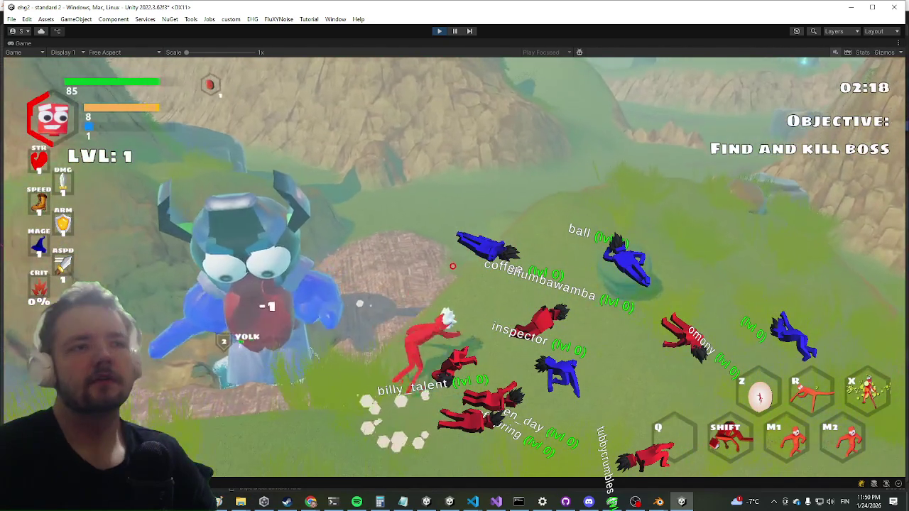
key(shift)
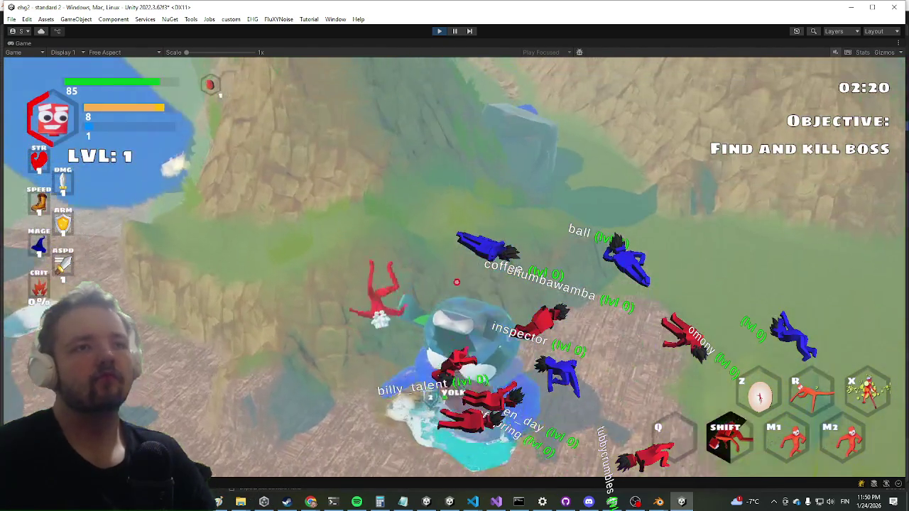
click(448, 262)
right_click(447, 262)
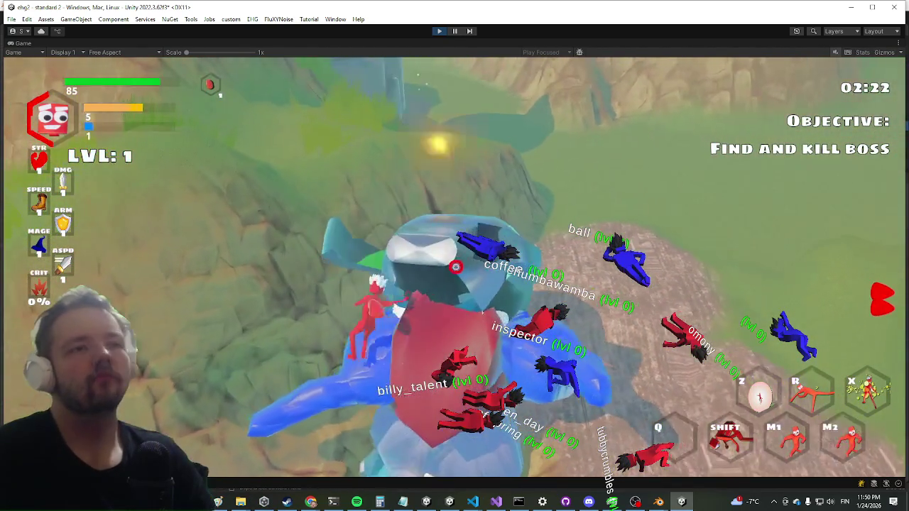
key(shift)
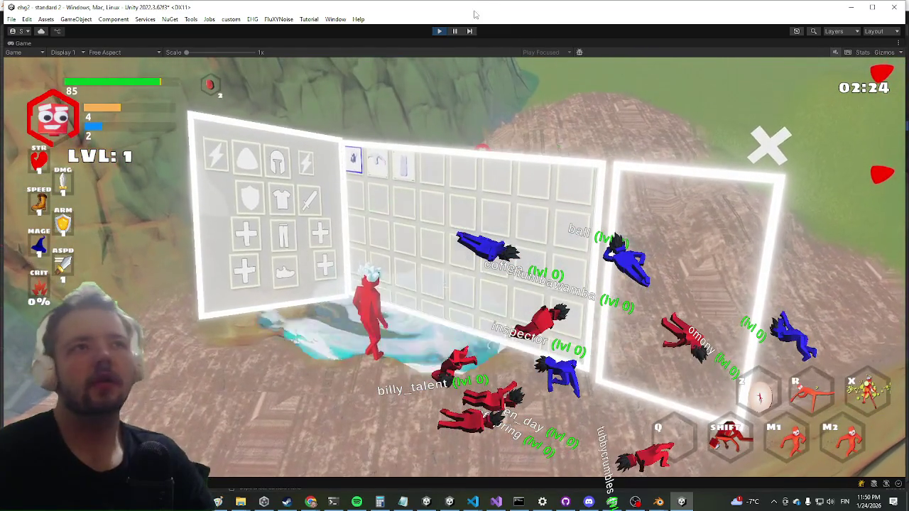
click(438, 31)
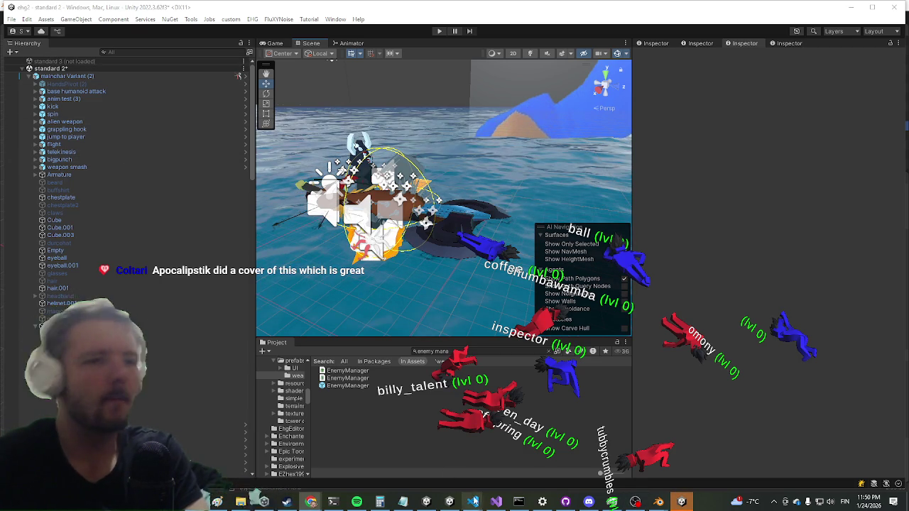
Toggle between Visual Studio and Unity, ending with the code editor hidden and Unity showing
click(495, 505)
click(495, 504)
click(495, 504)
click(493, 506)
click(495, 505)
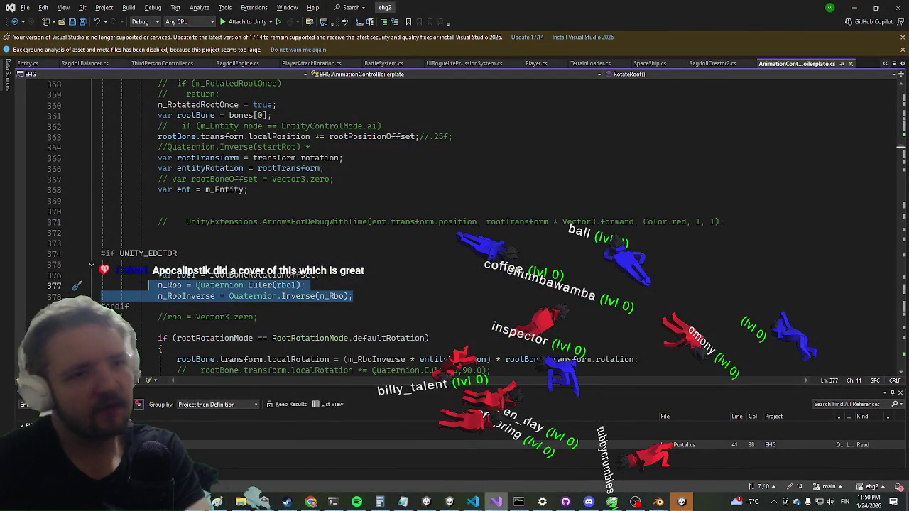
click(492, 505)
click(494, 506)
click(495, 505)
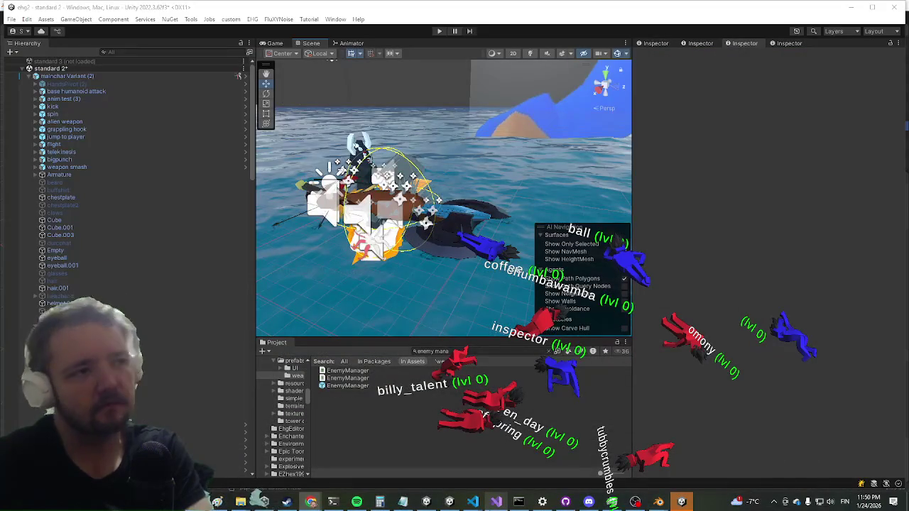
click(495, 505)
click(495, 504)
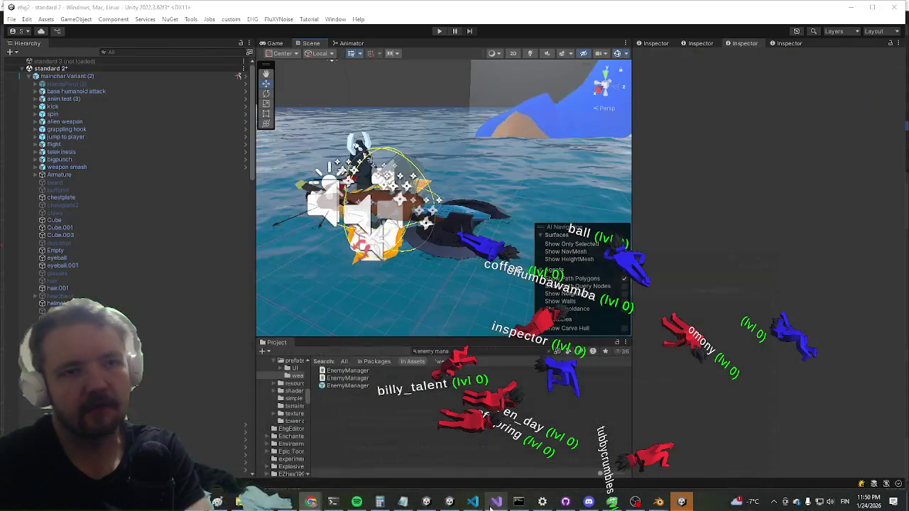
Open the EnemyManager prefab and select the yolk encounter in its Hierarchy
click(345, 385)
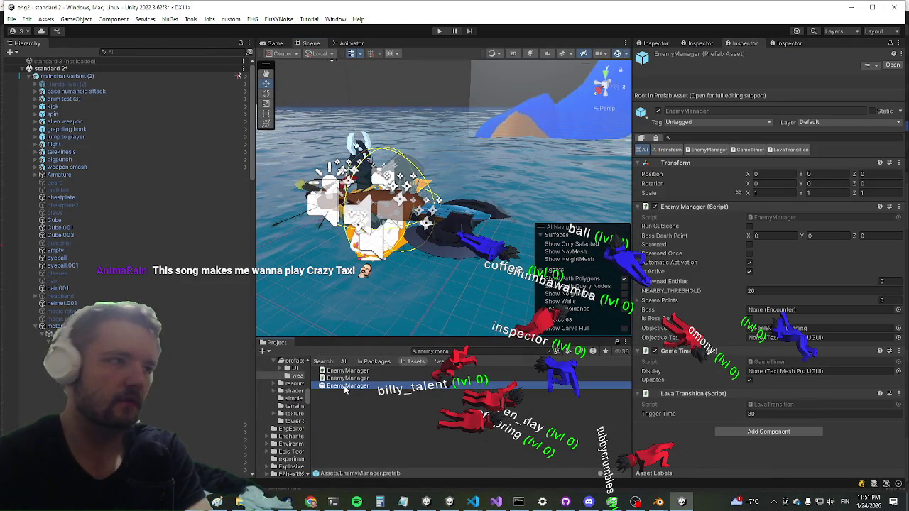
double_click(344, 385)
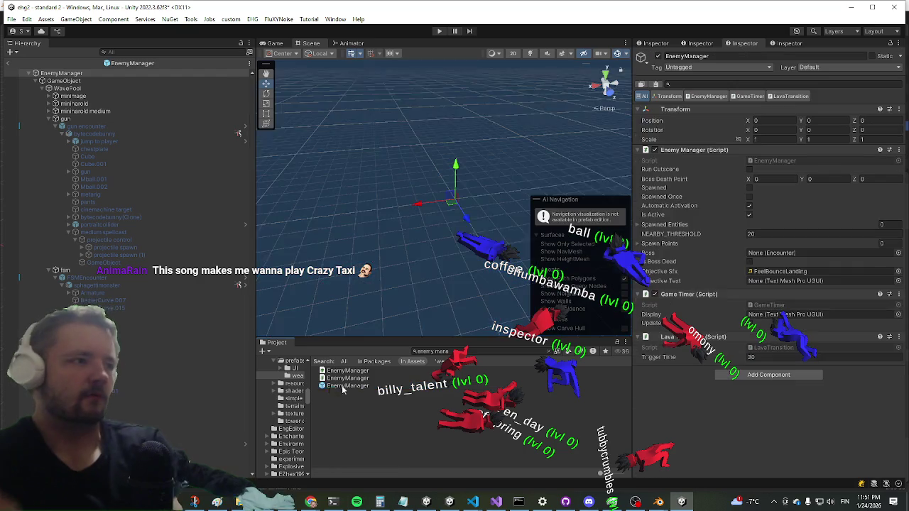
scroll(165, 277, down, 10)
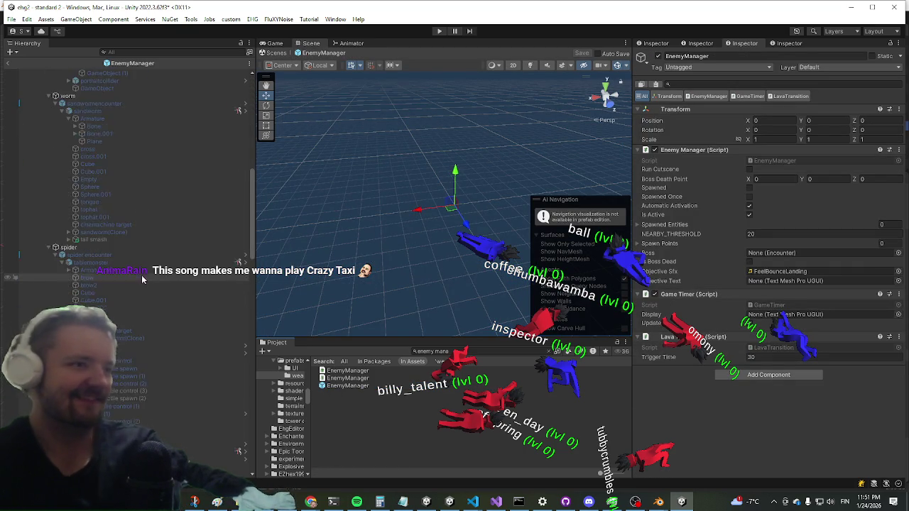
scroll(142, 298, down, 10)
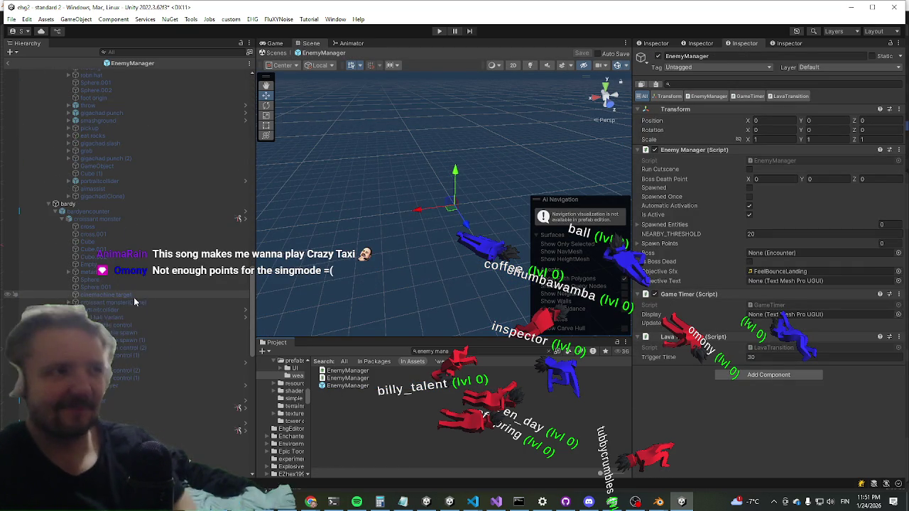
scroll(126, 308, down, 10)
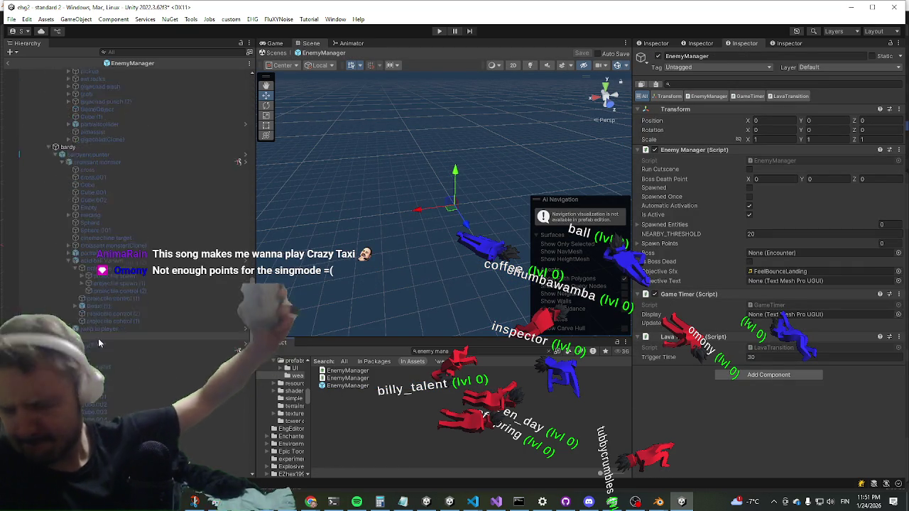
scroll(128, 284, down, 10)
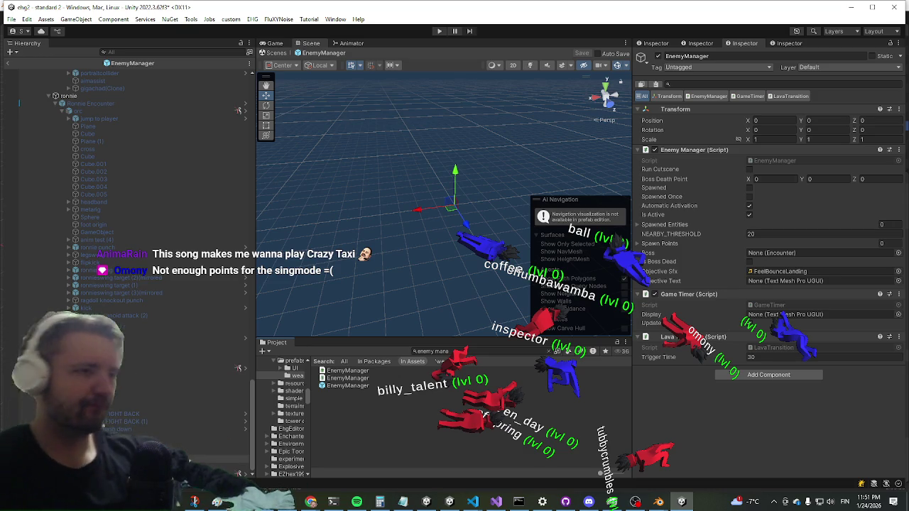
click(700, 43)
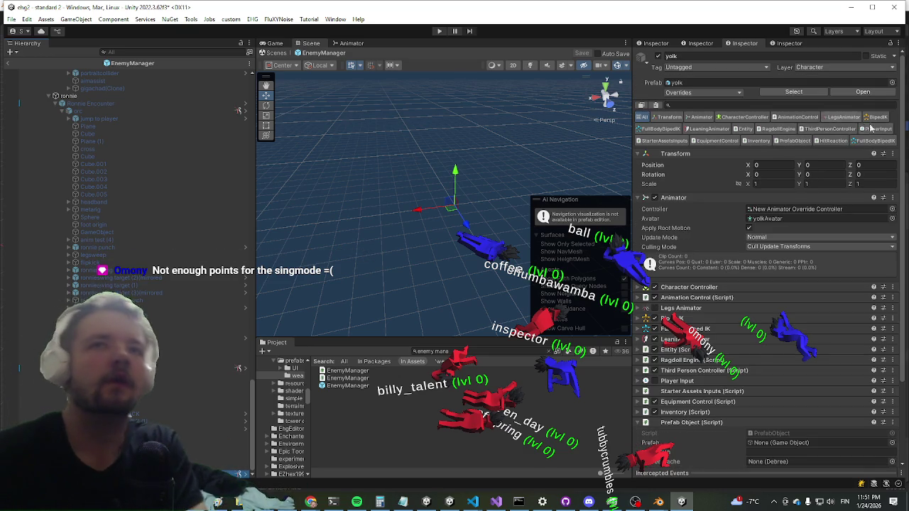
Open the yolk prefab in context and select its axe to view the Equipment settings
click(862, 93)
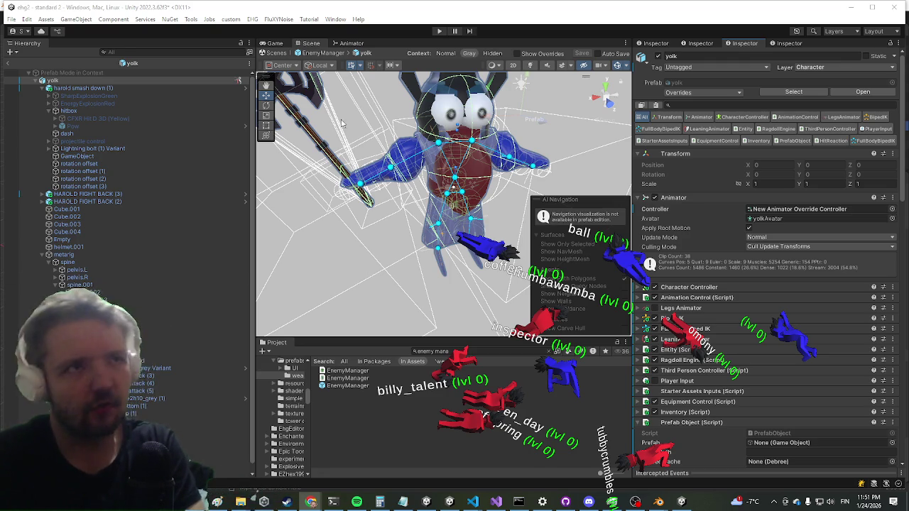
click(301, 119)
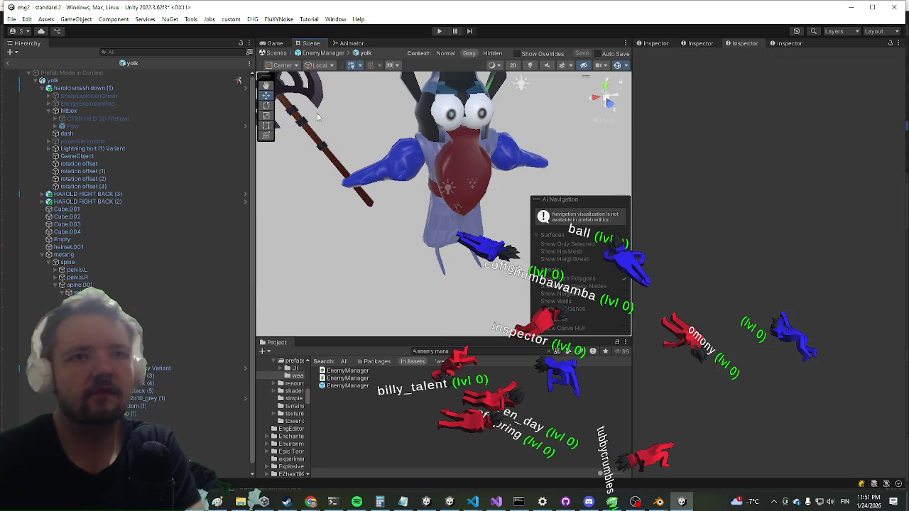
click(306, 98)
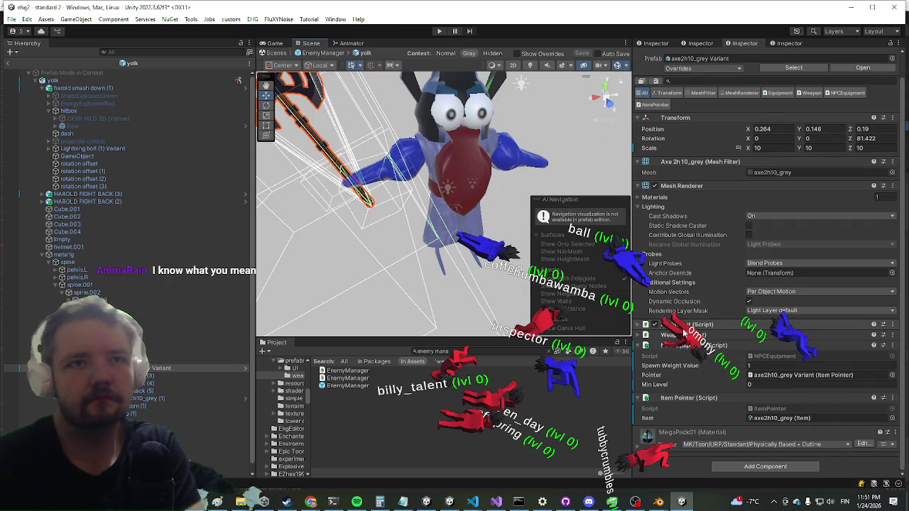
click(686, 326)
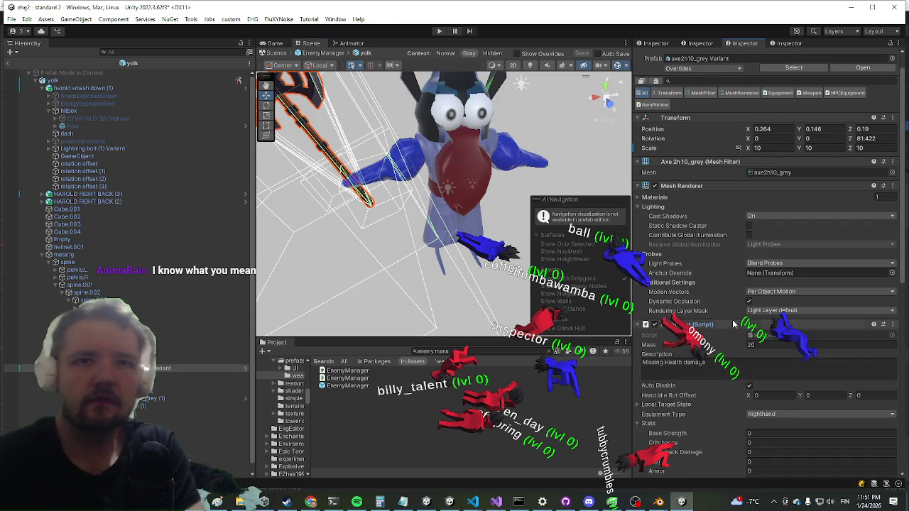
Collapse Stats, uncheck the axe's Equipment Auto Disable, then select the axe2h10_grey Variant
scroll(716, 190, down, 5)
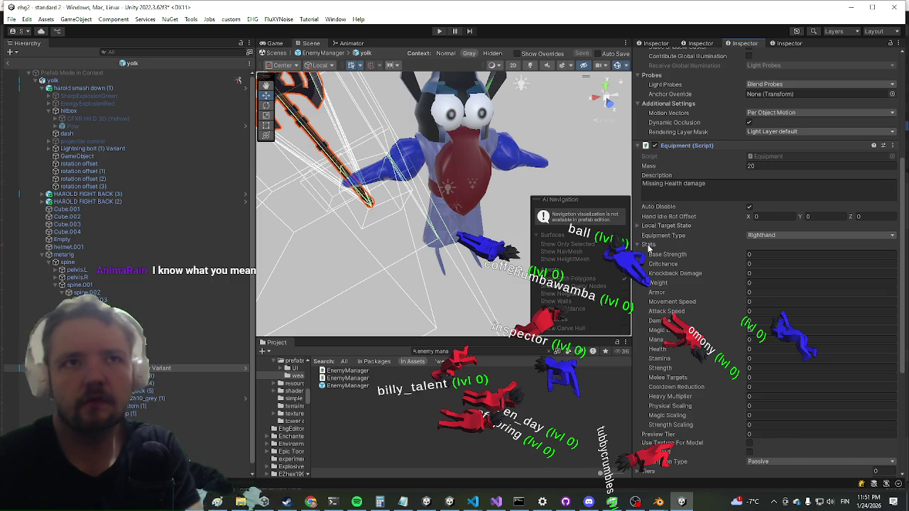
click(648, 244)
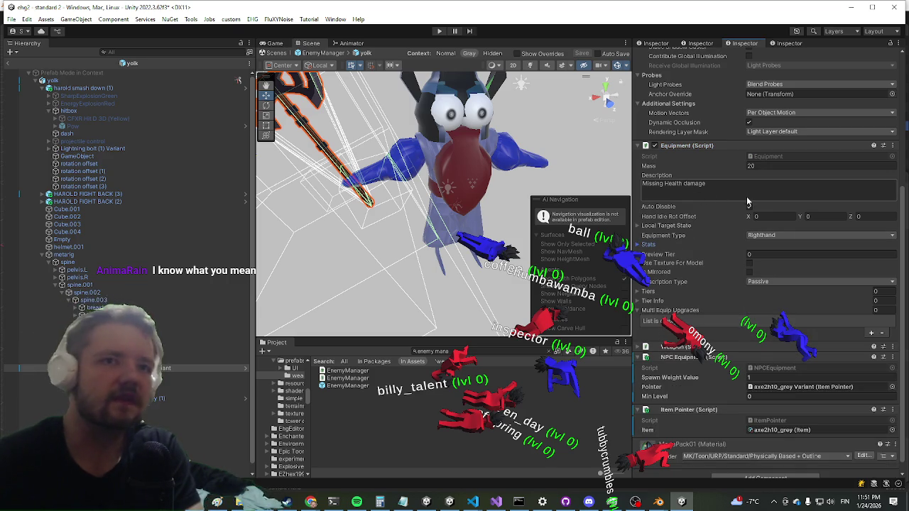
scroll(721, 191, up, 1)
click(749, 232)
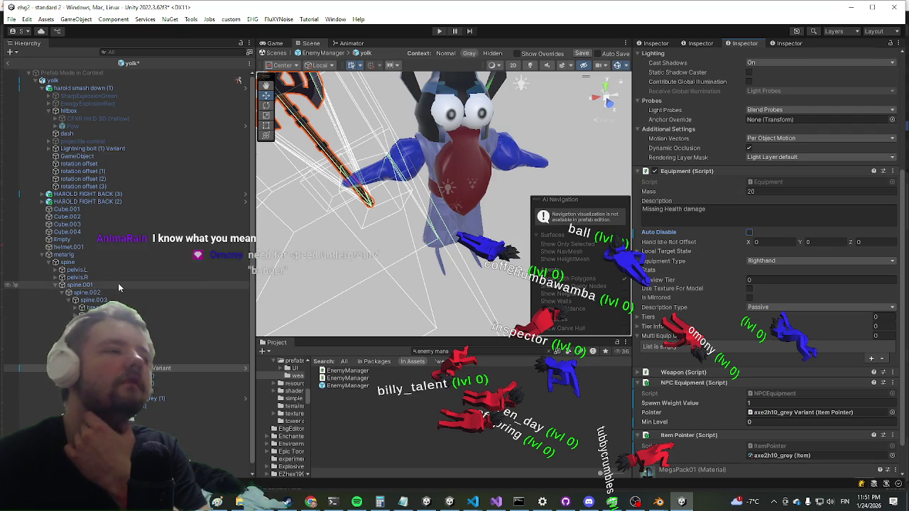
click(42, 368)
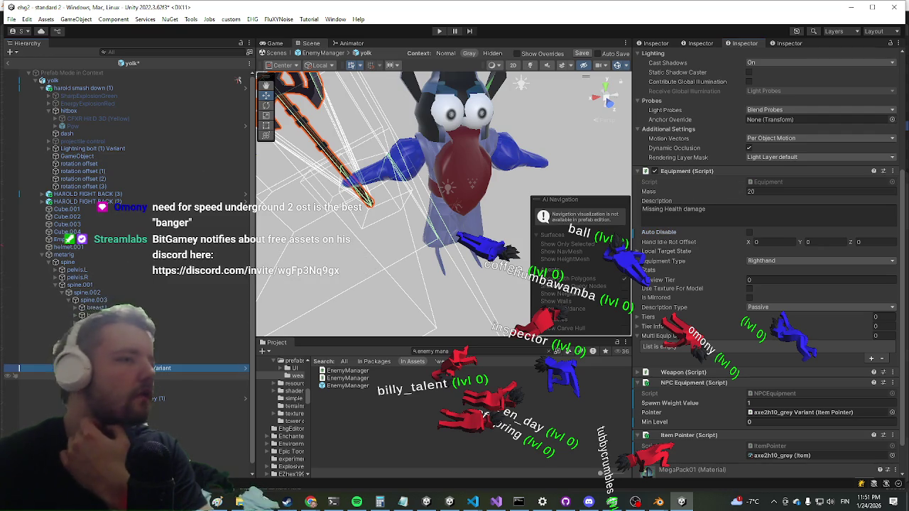
scroll(128, 270, down, 5)
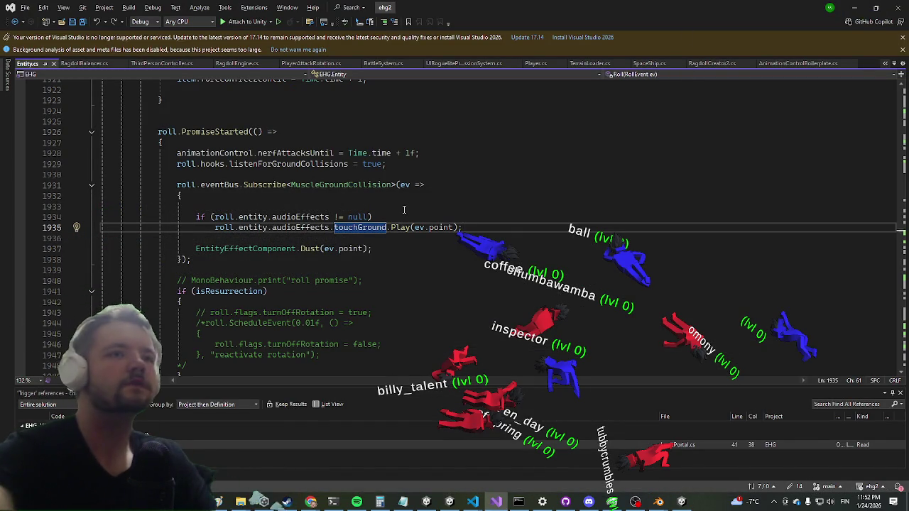
Change line 1935 of Entity.cs to touchGround?.Play(ev.point) and minimize Visual Studio
text(?)
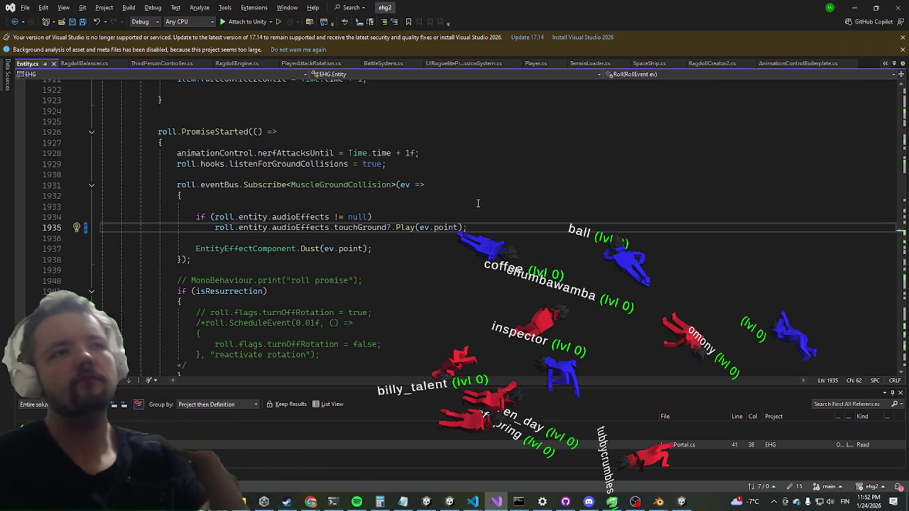
click(855, 5)
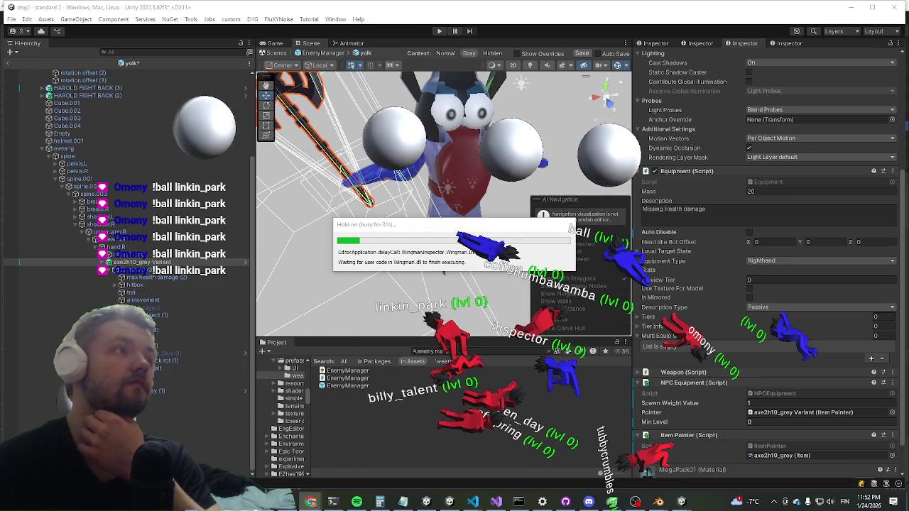
Switch to Chrome and maximize its window while Unity recompiles
key(alt+Tab)
double_click(391, 4)
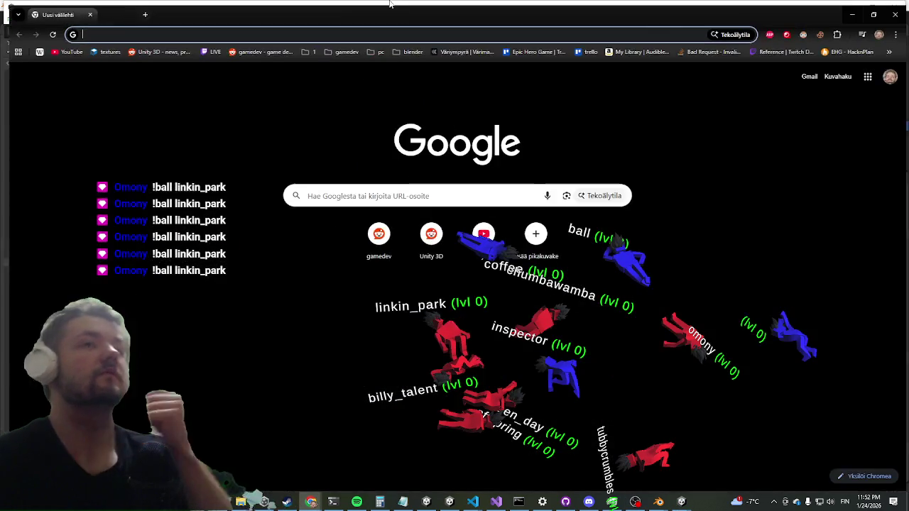
Search Google for 'nfs underground 2 soundtrack' and scroll through the results
text(nfs under)
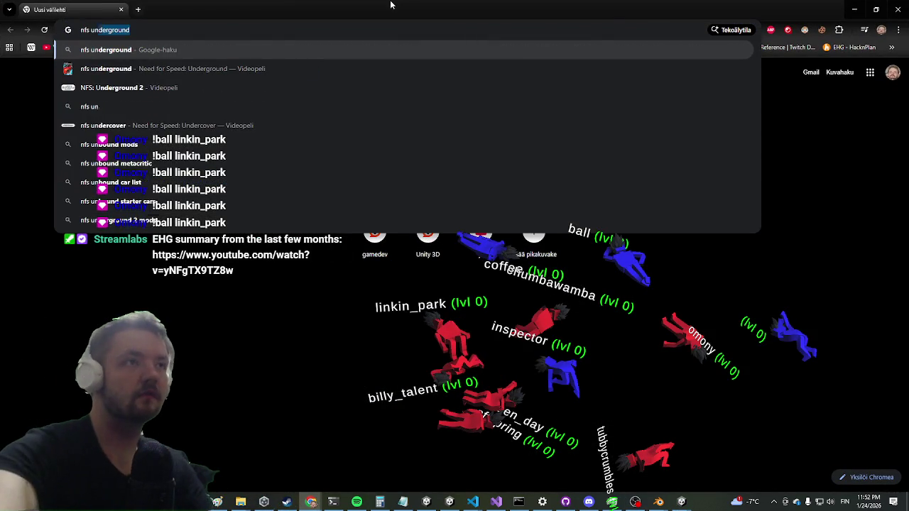
text(ground 2 sound)
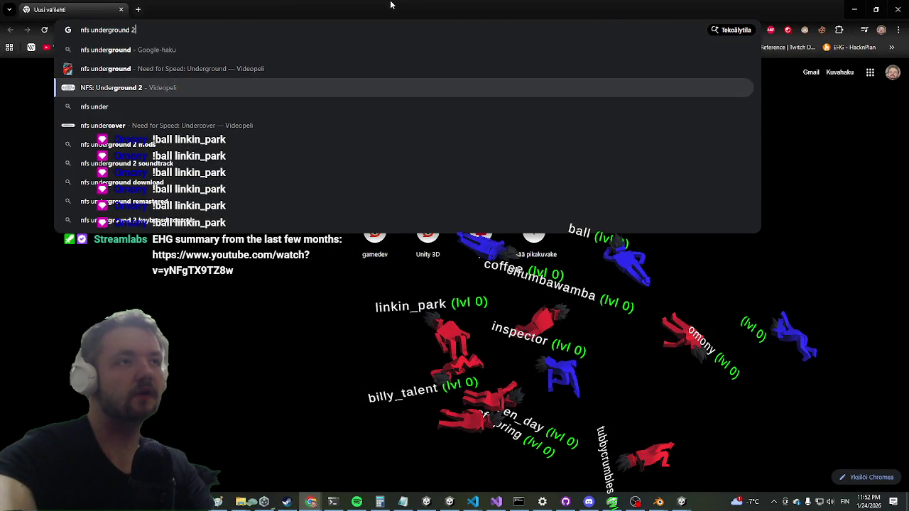
key(Down)
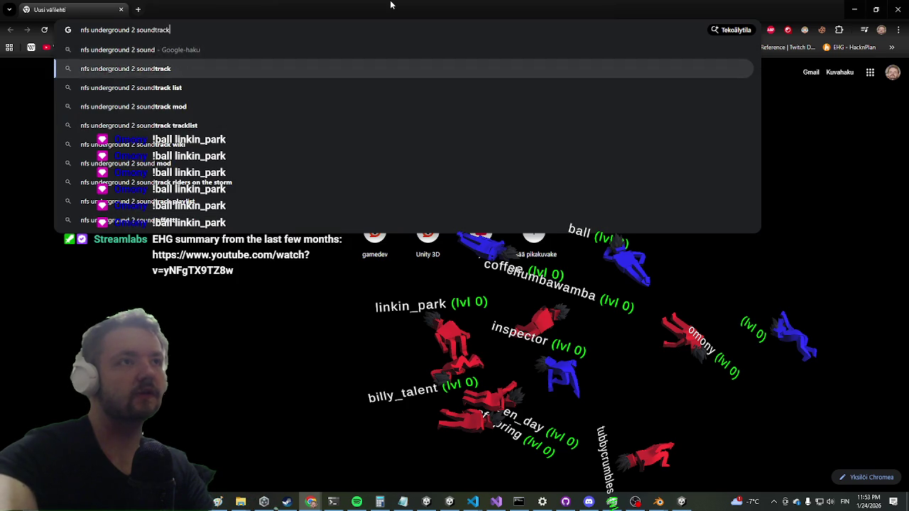
key(Return)
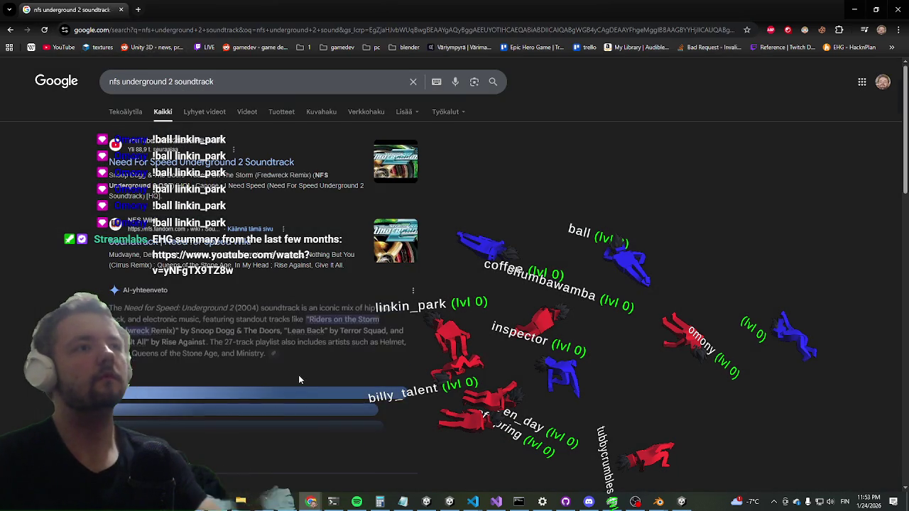
scroll(297, 373, down, 5)
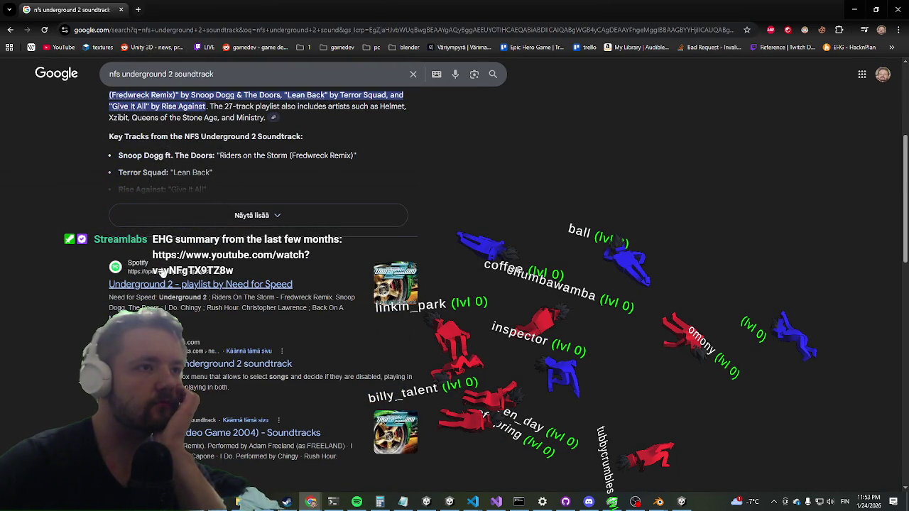
scroll(162, 273, down, 3)
scroll(194, 221, down, 3)
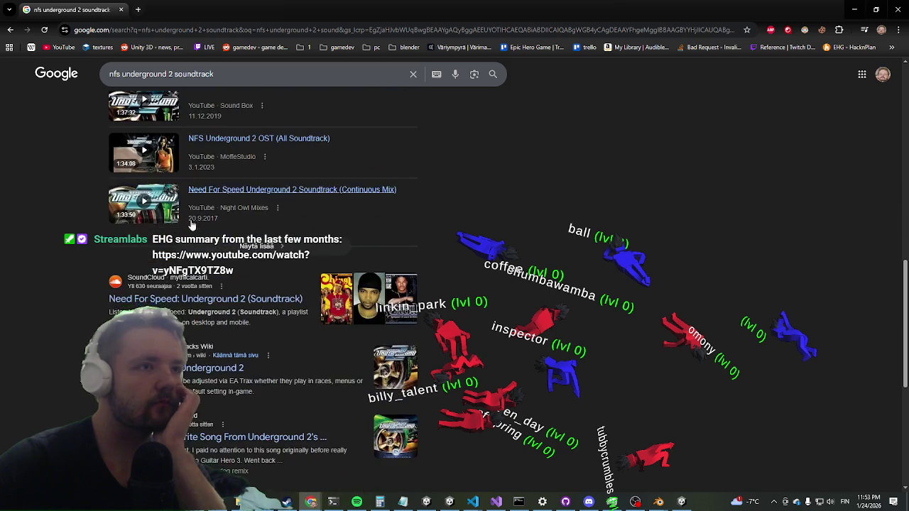
scroll(184, 220, down, 3)
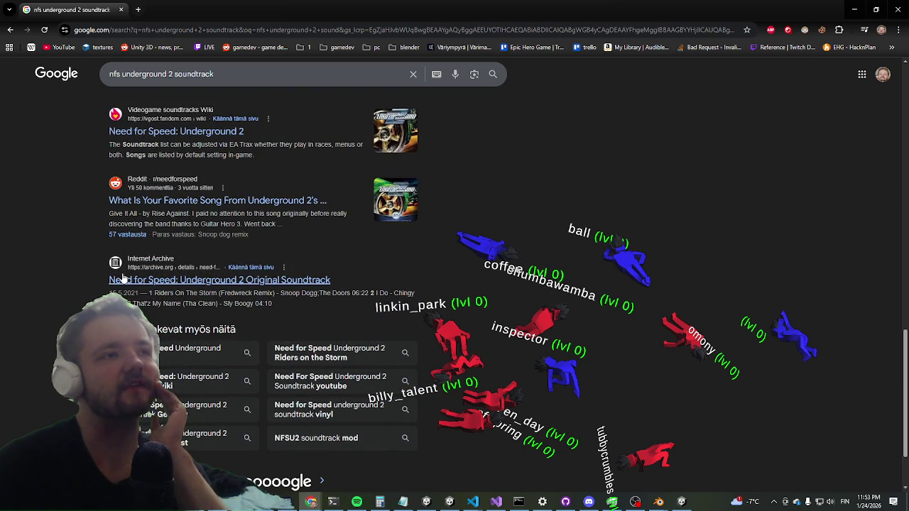
Browse the Internet Archive soundtrack page, then return to the search results
click(123, 278)
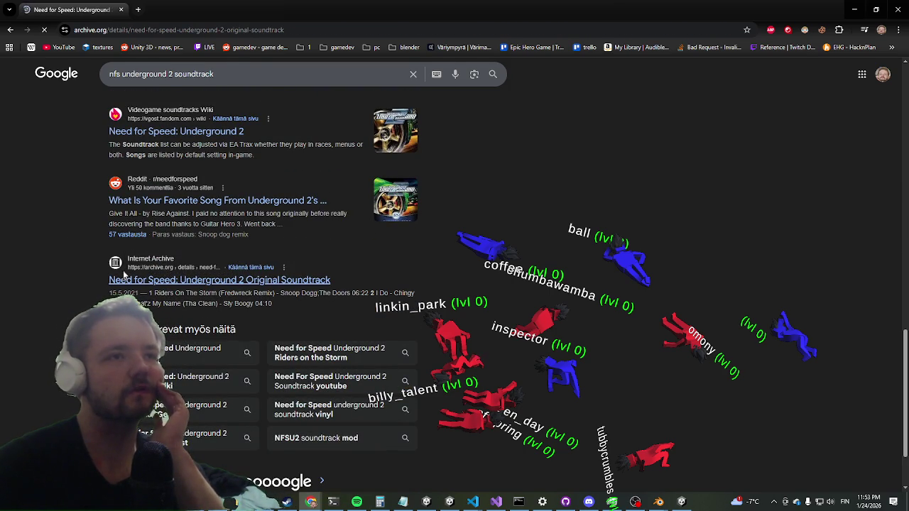
scroll(141, 249, down, 5)
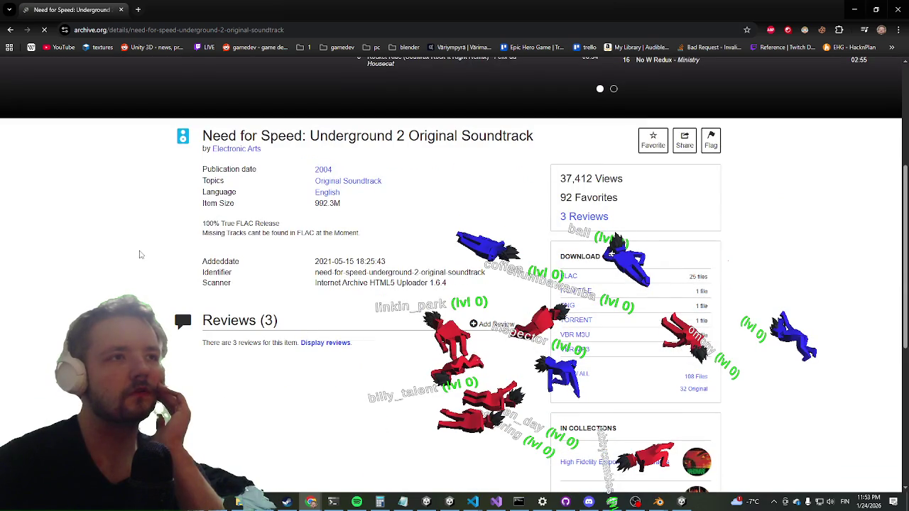
scroll(139, 249, down, 3)
scroll(139, 249, up, 3)
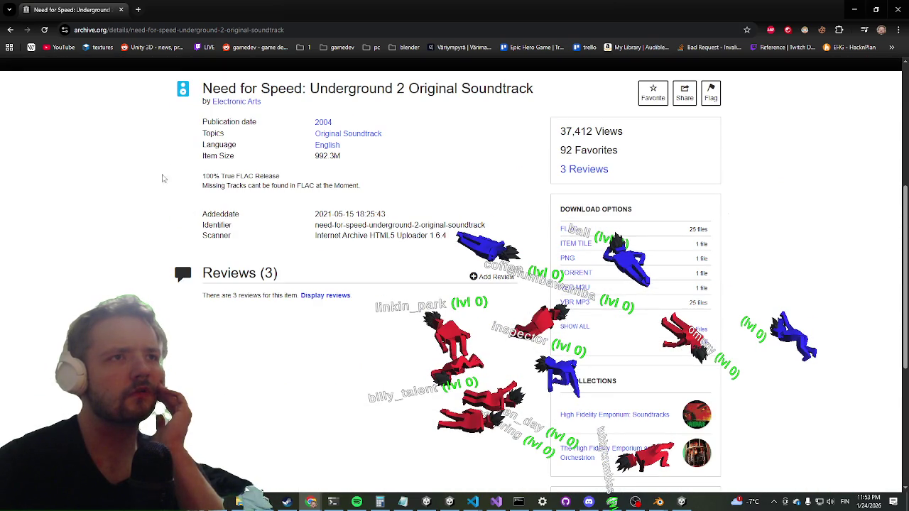
click(10, 29)
scroll(140, 191, down, 2)
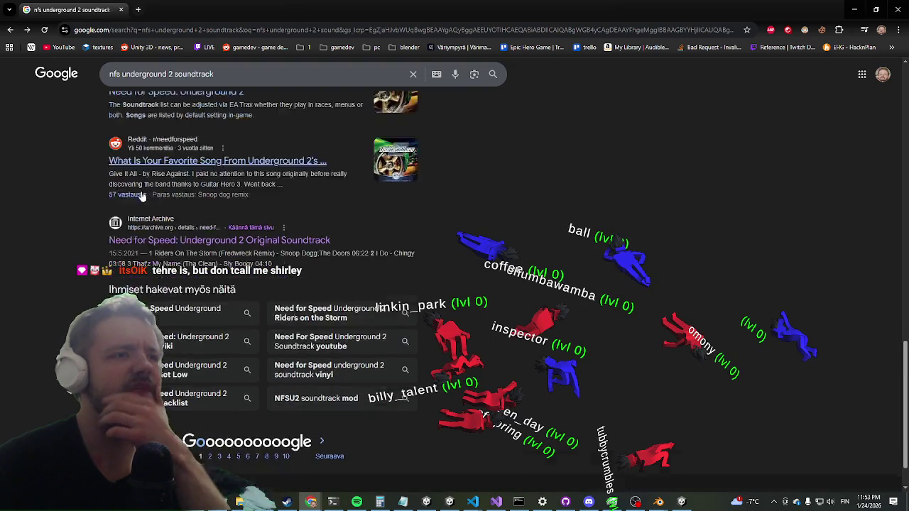
Scroll back up to the Spotify 'Need for Speed: Underground 2' playlist result and open it
scroll(135, 191, up, 4)
scroll(114, 217, up, 3)
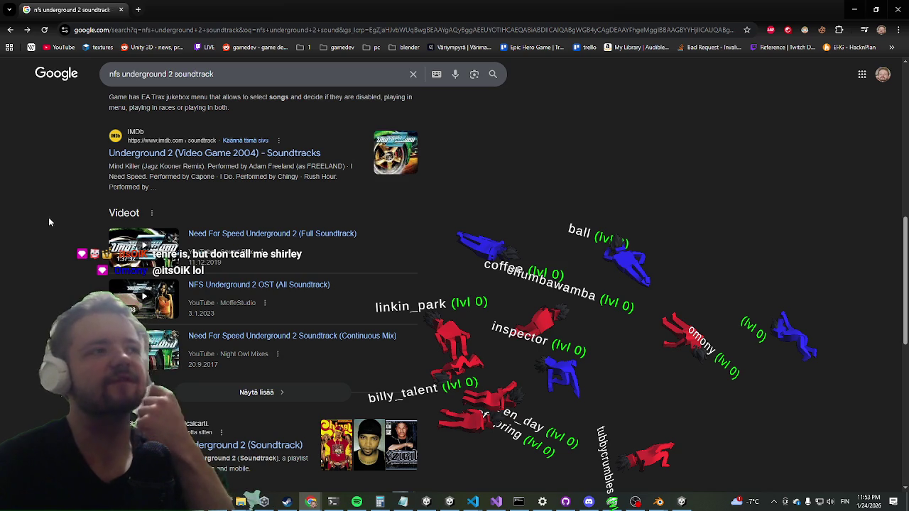
scroll(36, 221, up, 3)
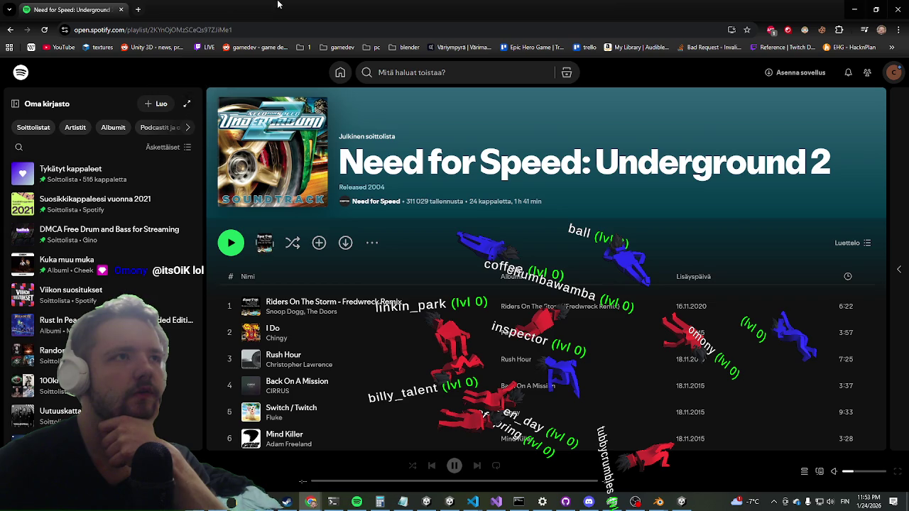
key(alt+Tab)
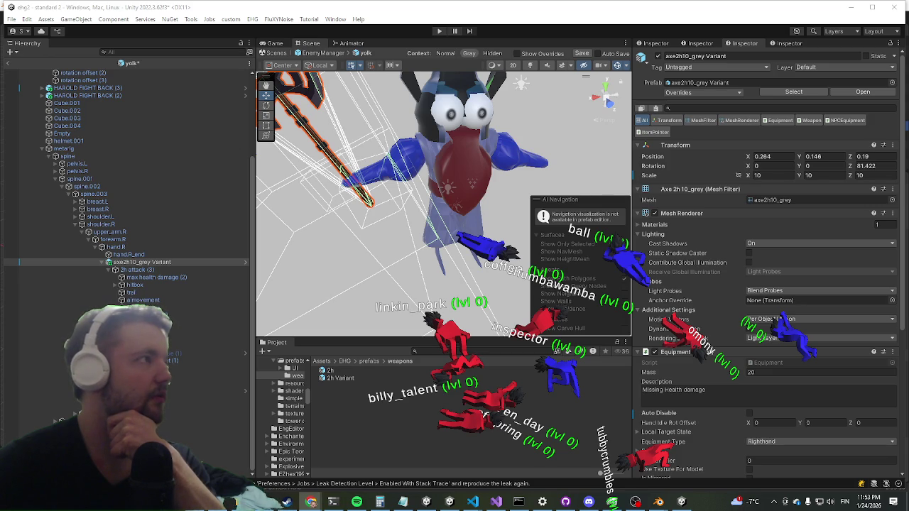
key(alt+Tab)
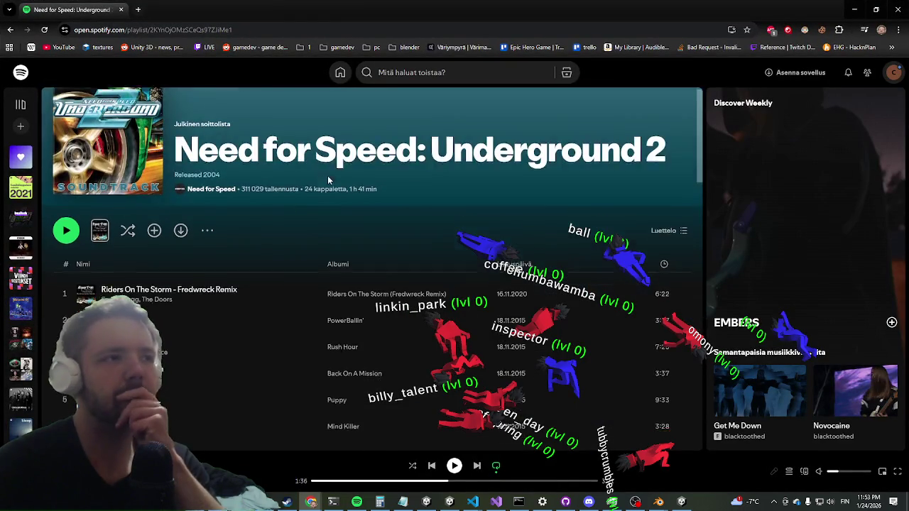
scroll(327, 178, down, 2)
scroll(310, 179, down, 5)
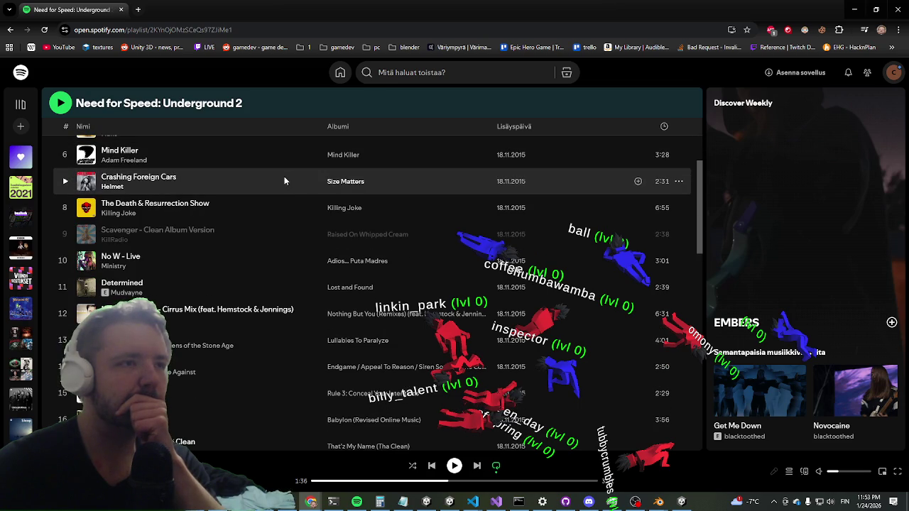
scroll(284, 180, down, 1)
scroll(283, 179, down, 1)
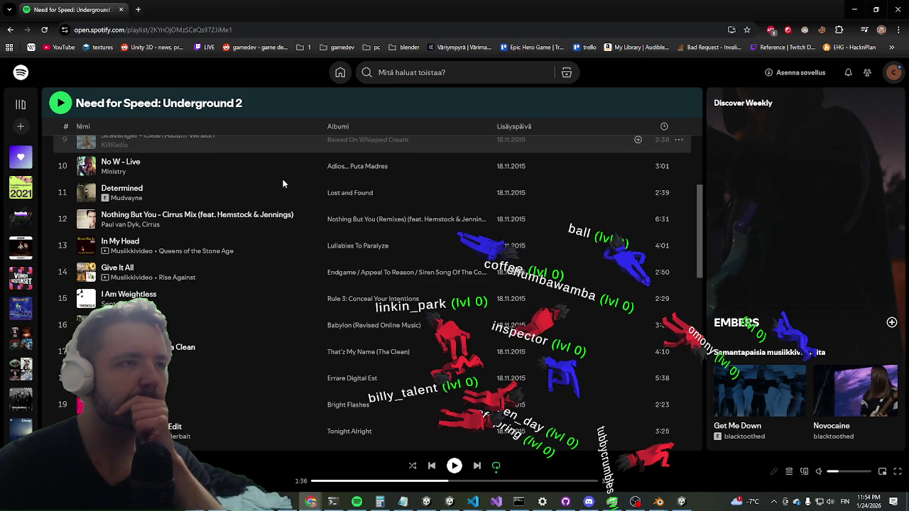
scroll(281, 179, down, 1)
scroll(282, 178, down, 2)
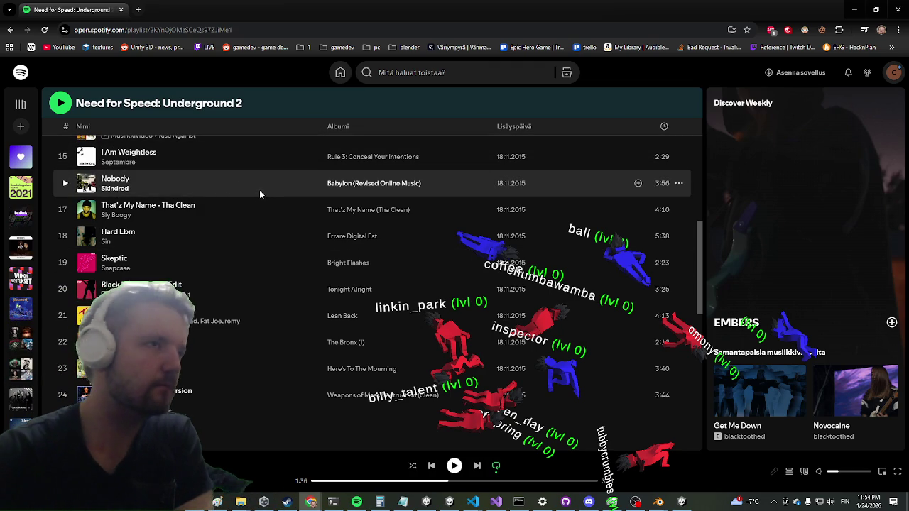
scroll(269, 191, up, 10)
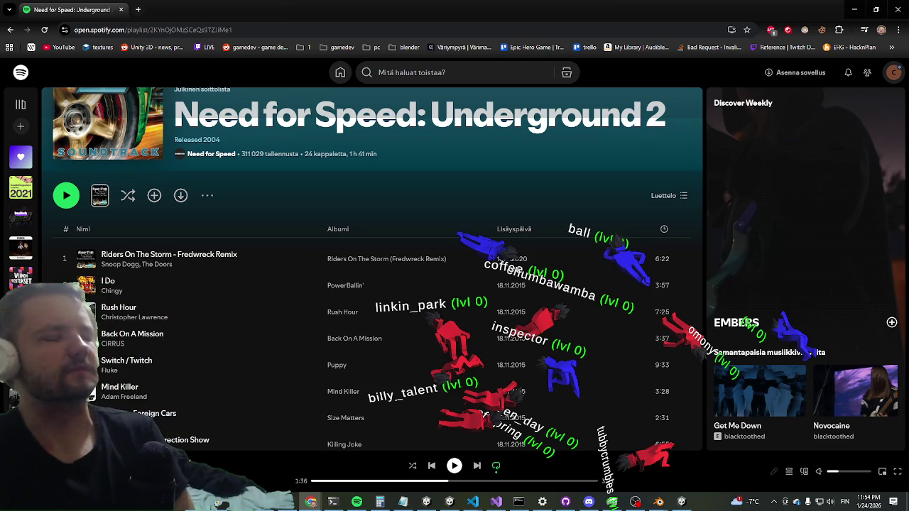
key(alt+Tab)
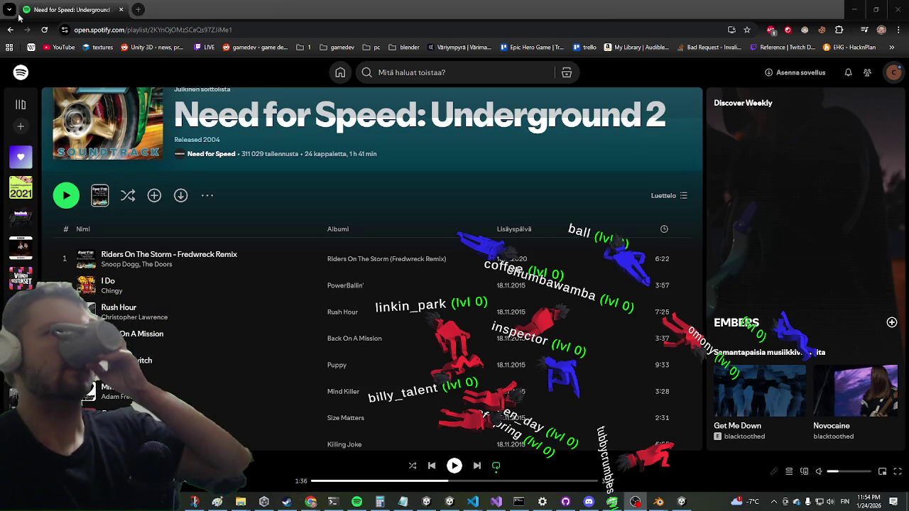
click(137, 9)
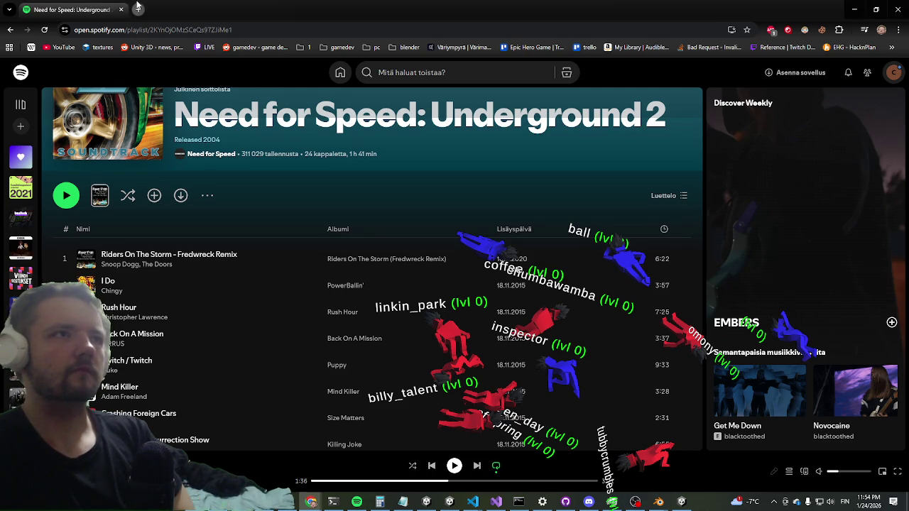
Search 'nfs most wanted soundtrack' and open the Spotify Most Wanted (2005) playlist
text(nfs)
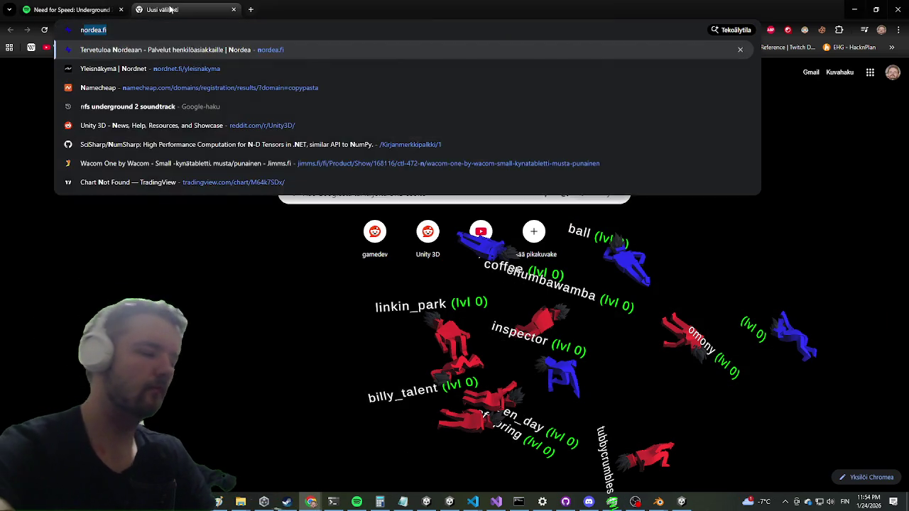
text( most wanted )
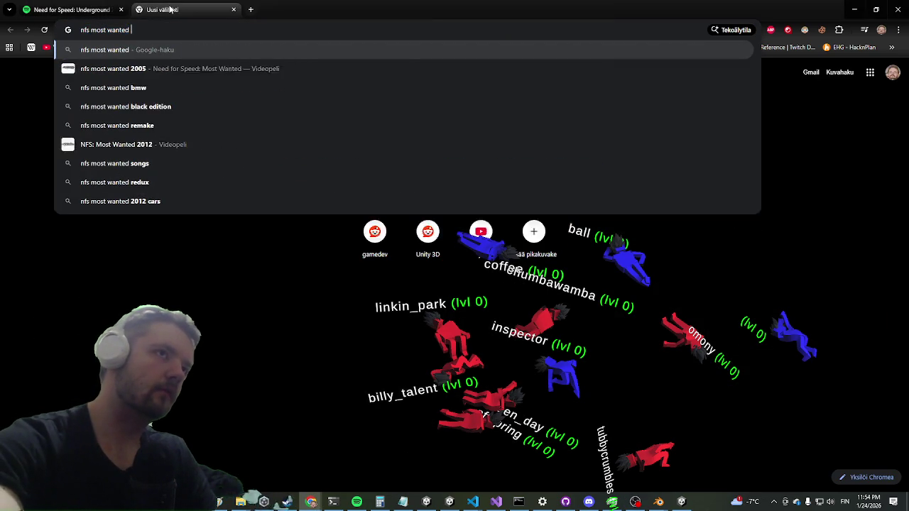
text(soundt)
key(Return)
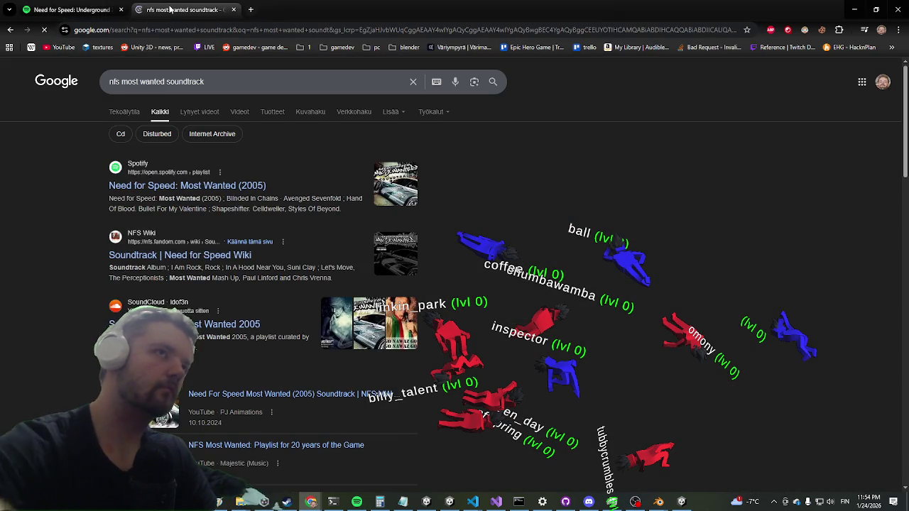
click(190, 185)
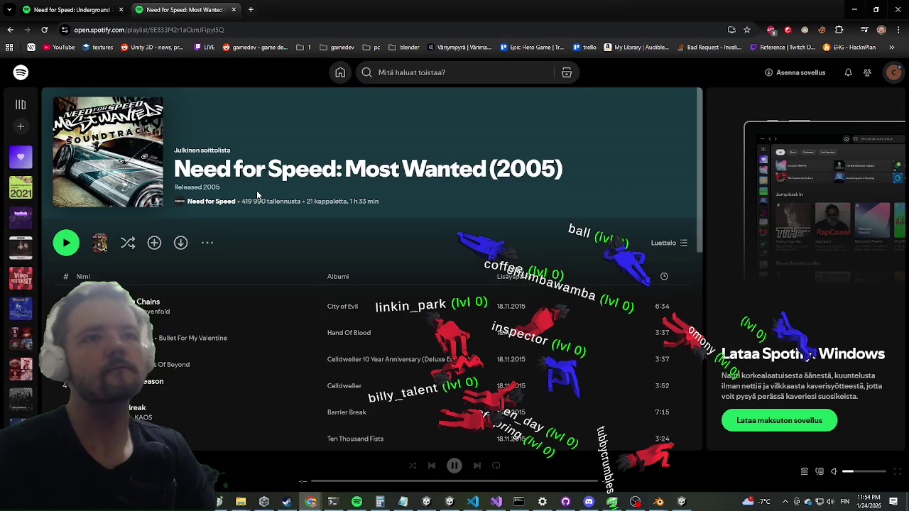
scroll(249, 203, down, 2)
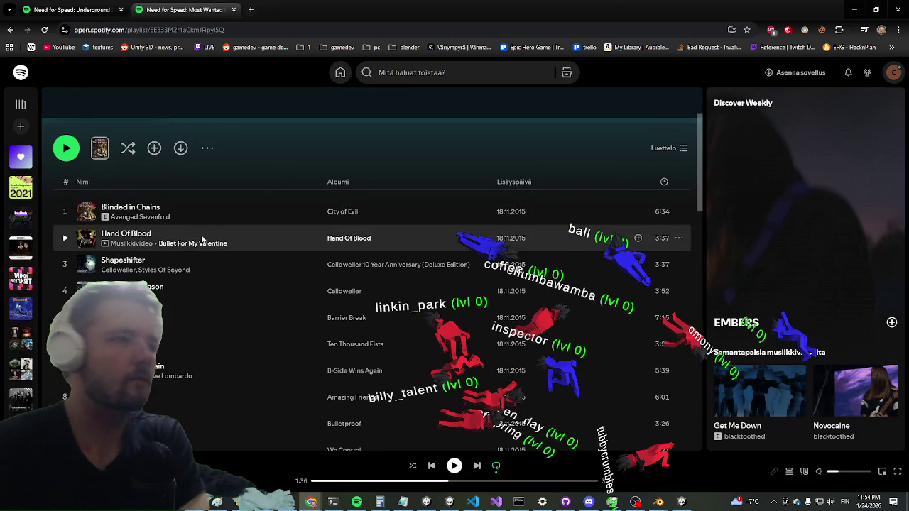
scroll(202, 268, down, 1)
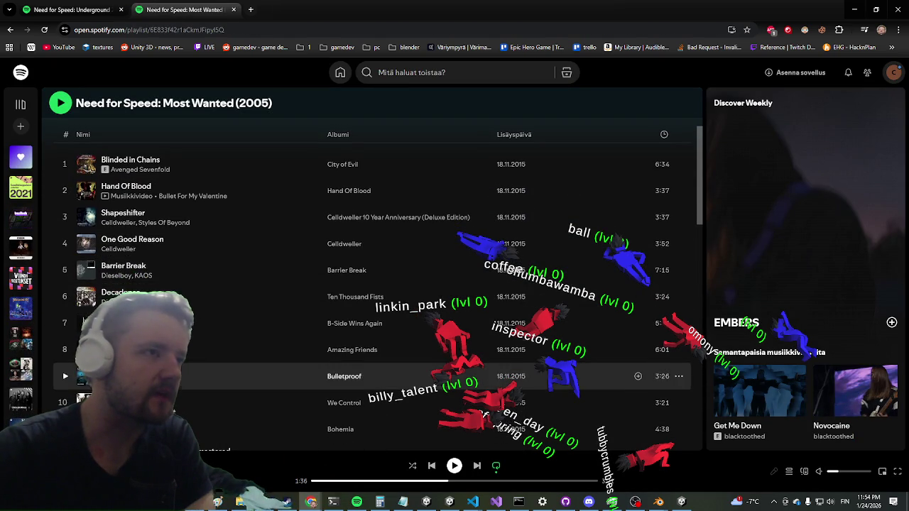
scroll(213, 288, down, 1)
scroll(206, 279, down, 4)
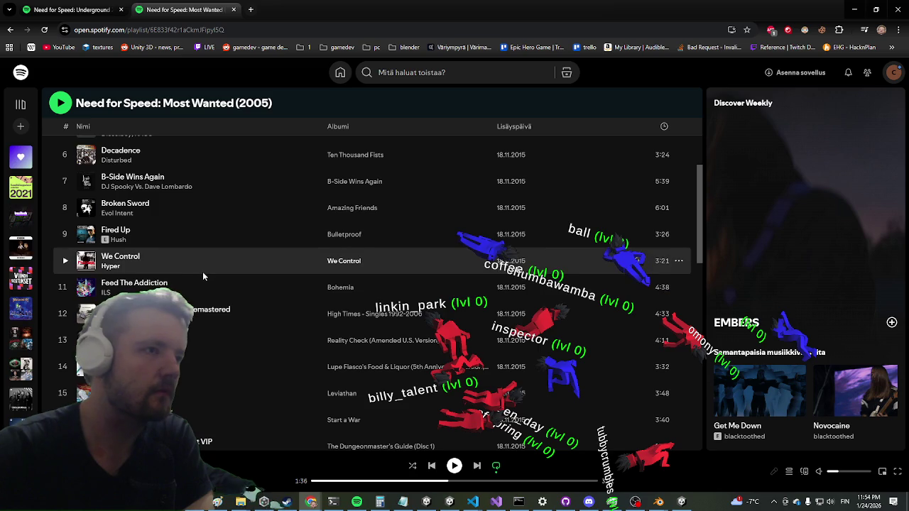
scroll(202, 271, down, 1)
scroll(130, 264, down, 3)
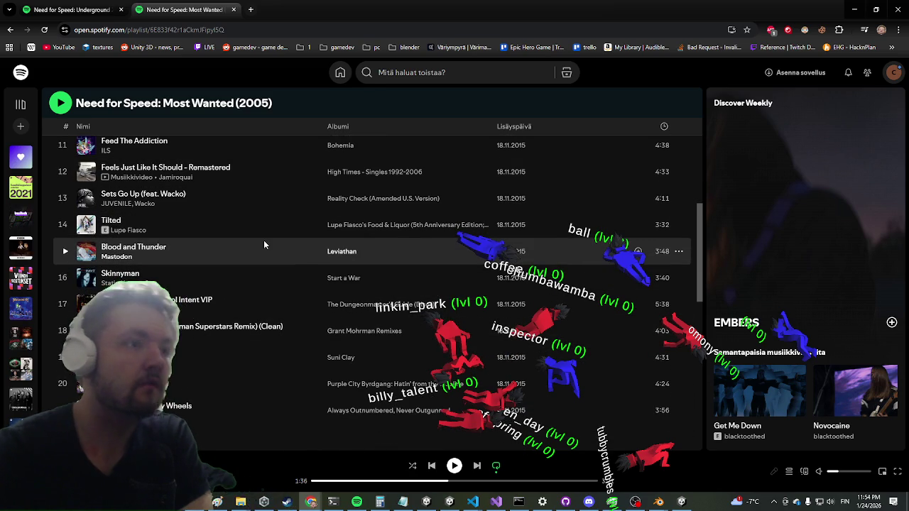
scroll(253, 243, up, 5)
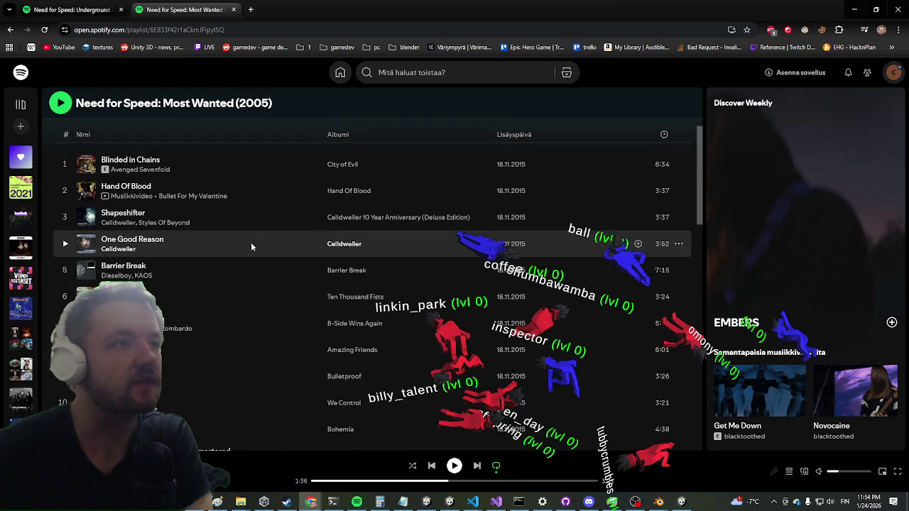
scroll(242, 247, up, 1)
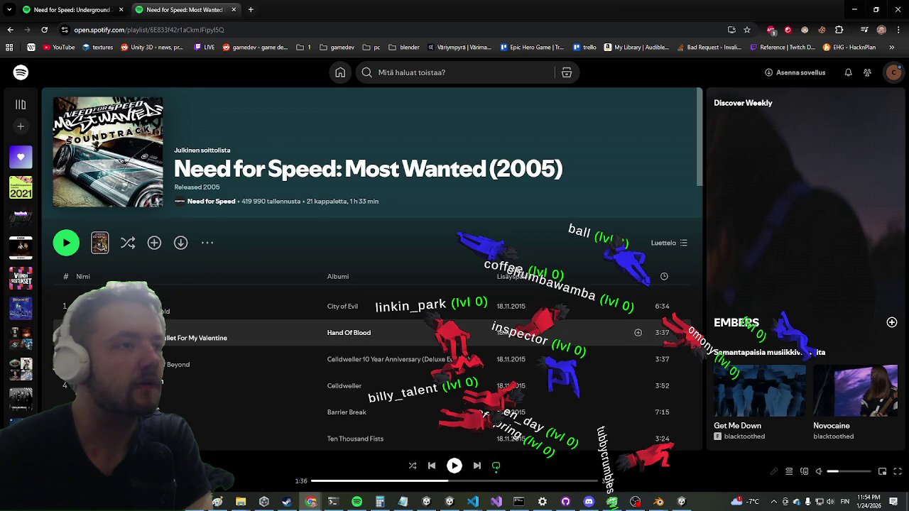
scroll(249, 284, down, 5)
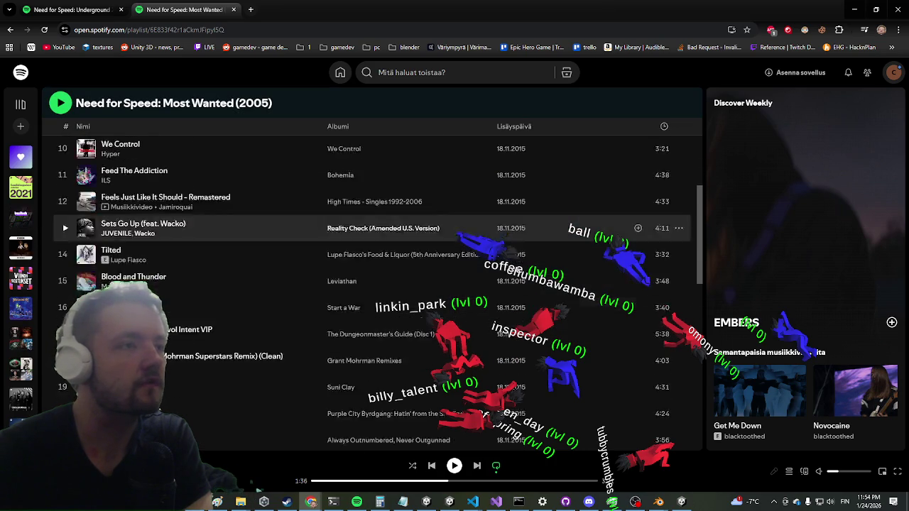
scroll(369, 284, down, 3)
scroll(341, 306, up, 2)
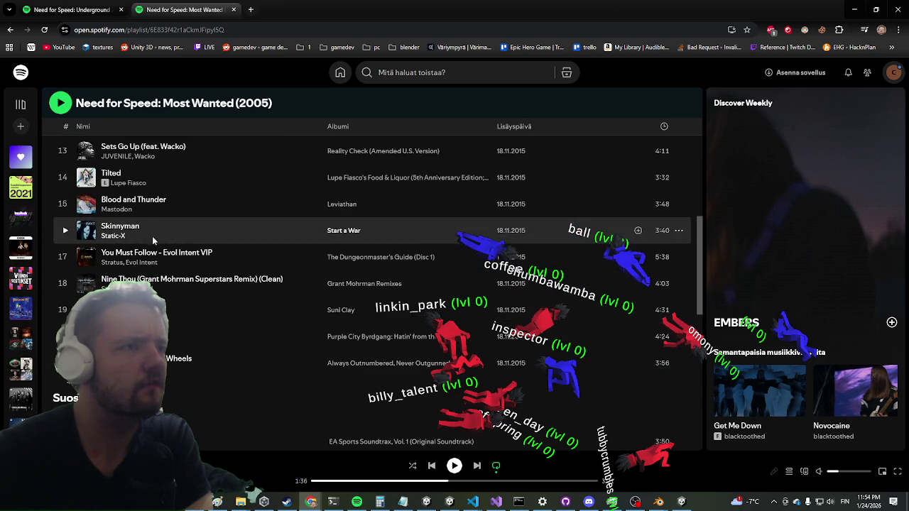
scroll(142, 237, up, 3)
scroll(142, 236, up, 5)
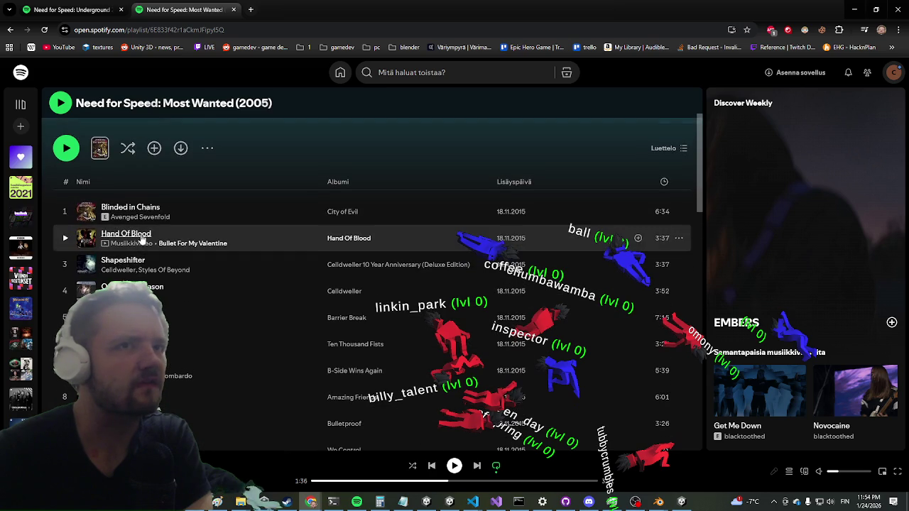
scroll(149, 284, down, 5)
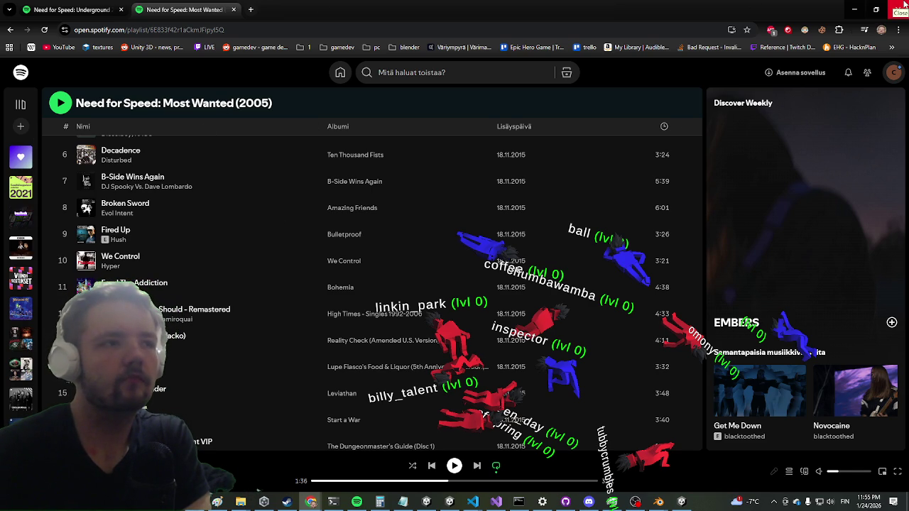
click(903, 5)
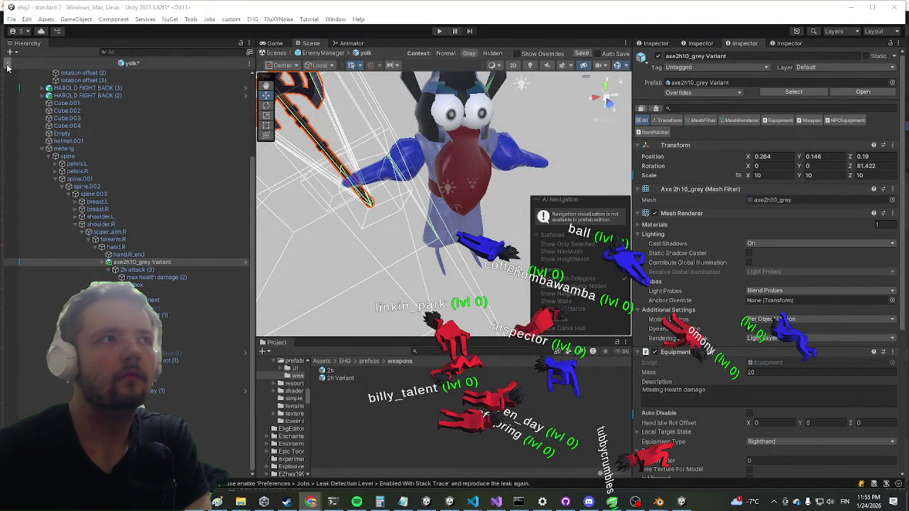
Orbit the Scene view to look at the yolk and its axe2h10_grey Variant
drag(459, 227, 454, 233)
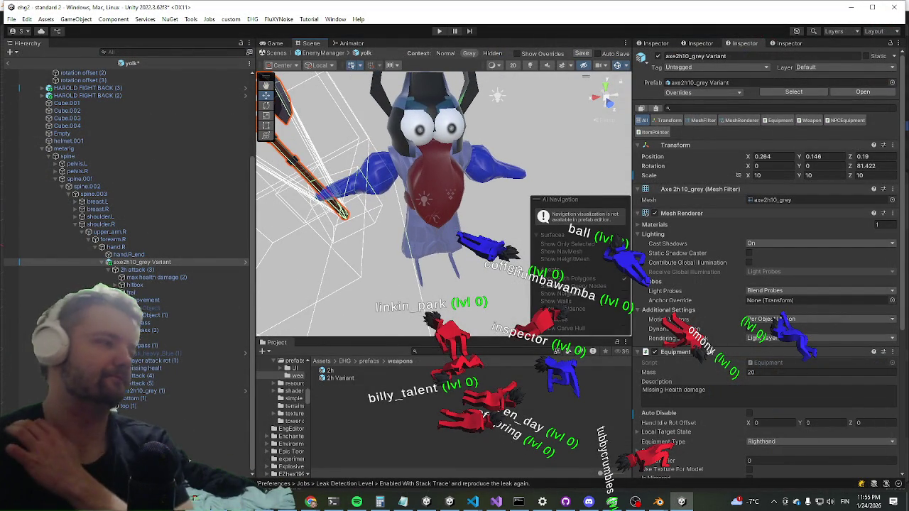
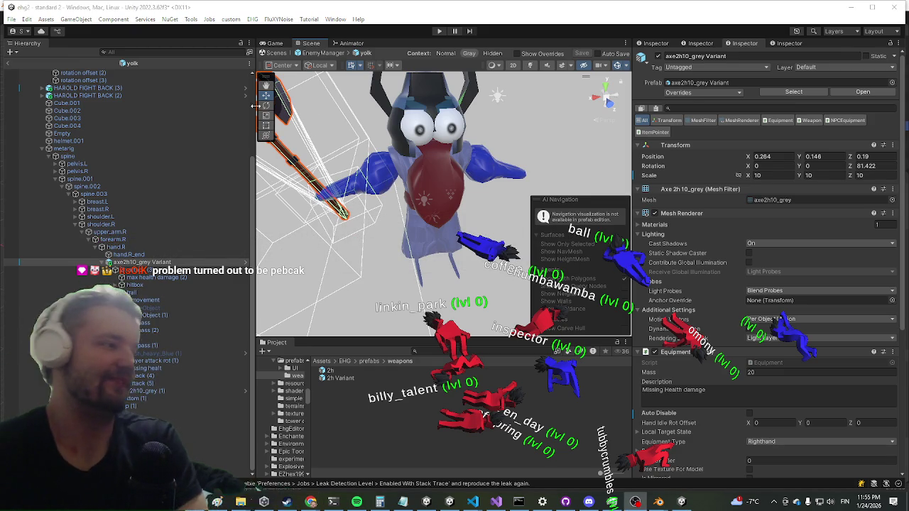
Return from the yolk prefab to EnemyManager and start the game in play mode
click(481, 5)
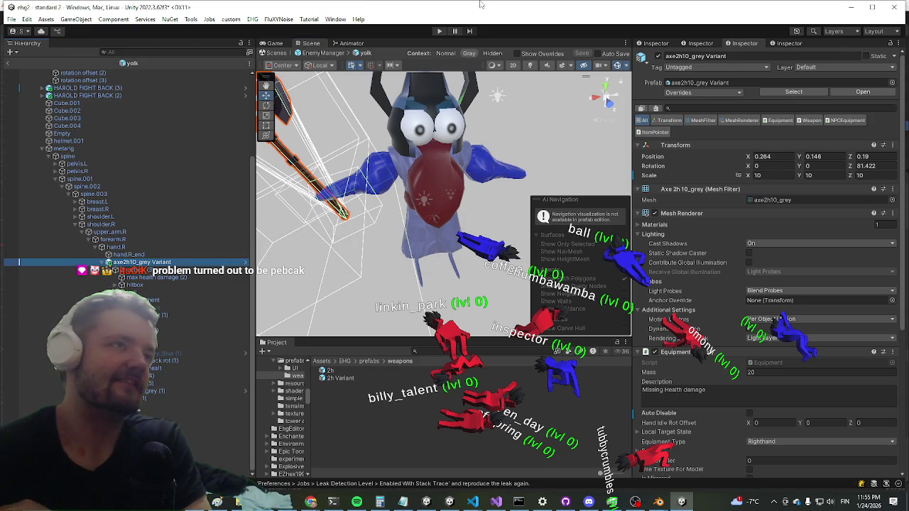
click(320, 53)
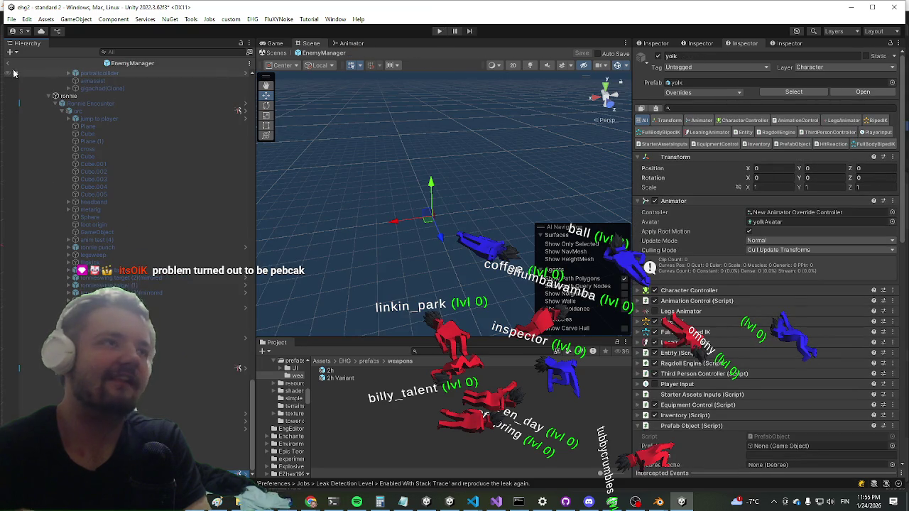
click(437, 30)
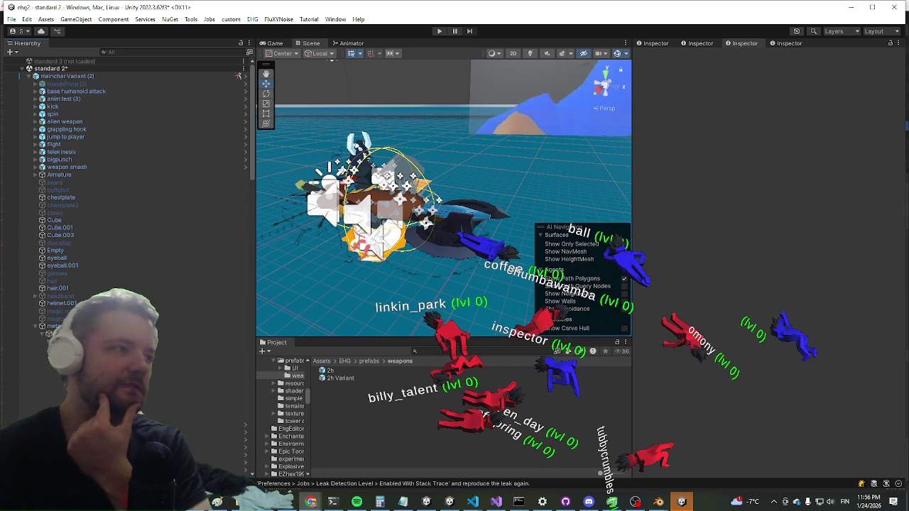
Maximize the Game view and play, attacking the blue enemy and running to the horned boss
key(ctrl+p)
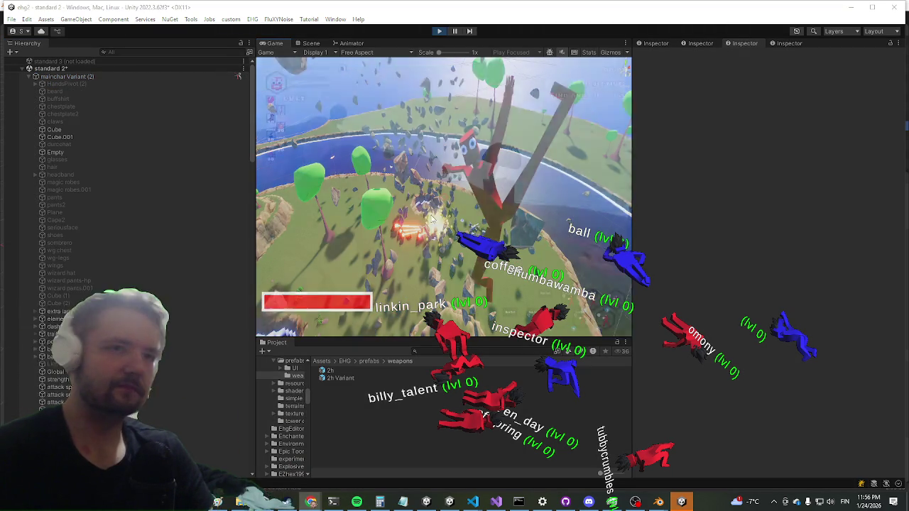
key(shift+space)
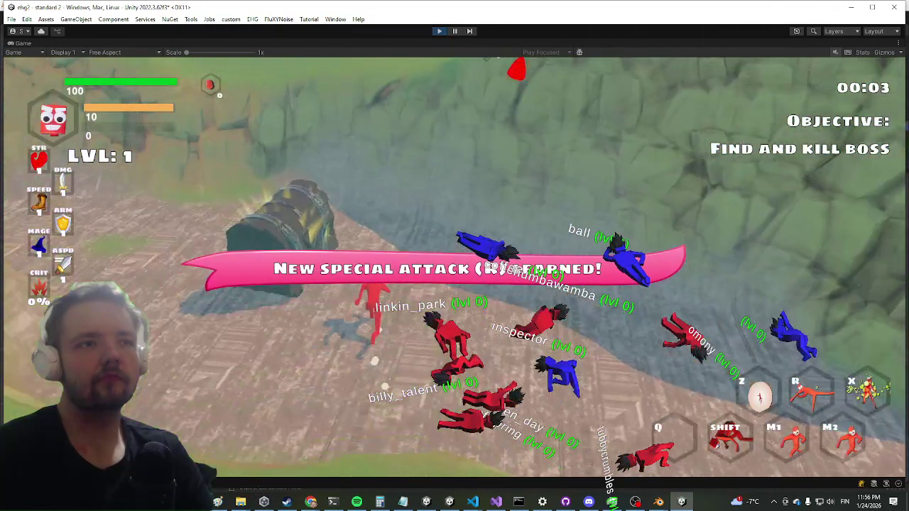
key(shift)
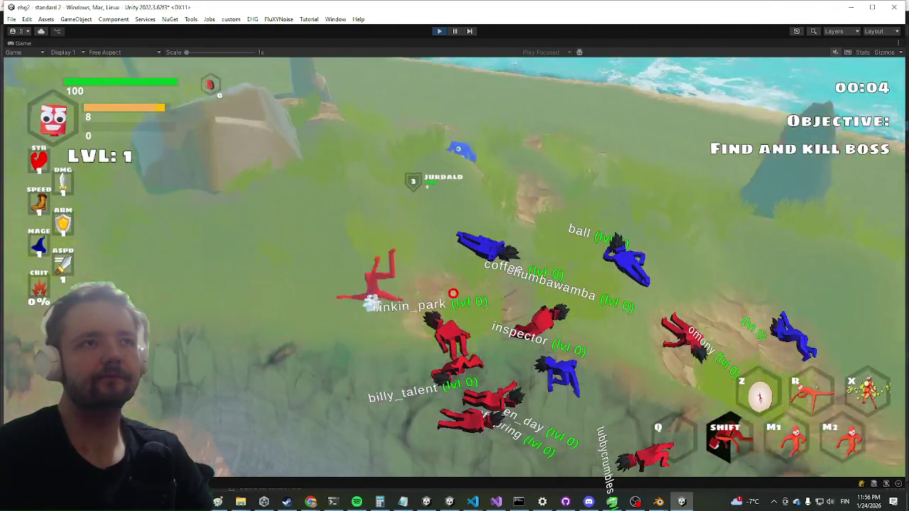
key(w)
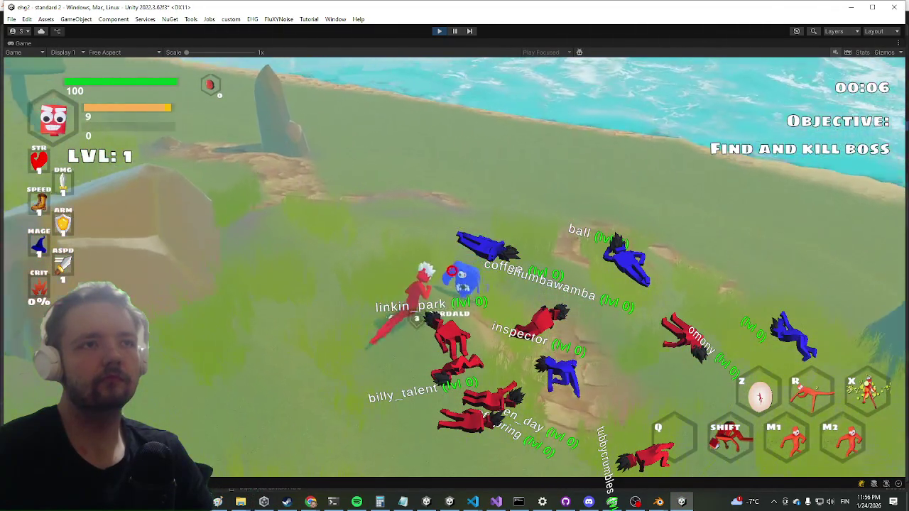
right_click(456, 266)
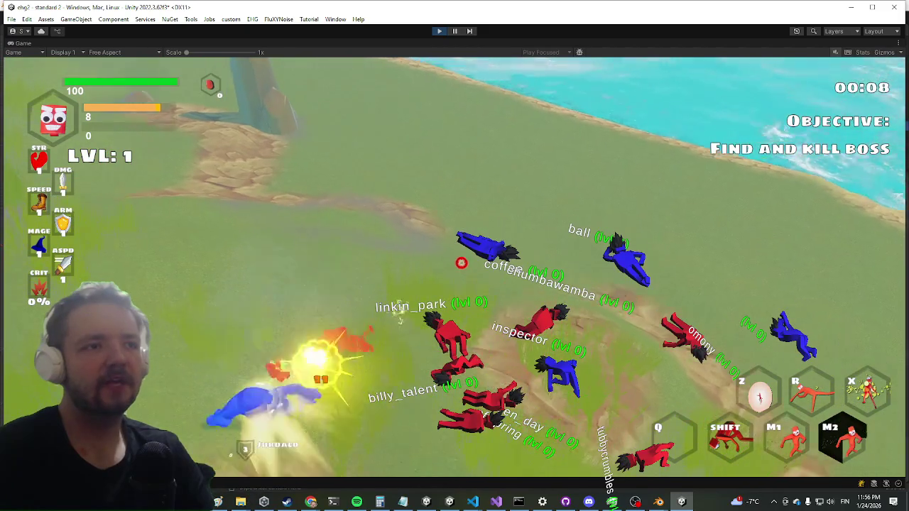
key(w)
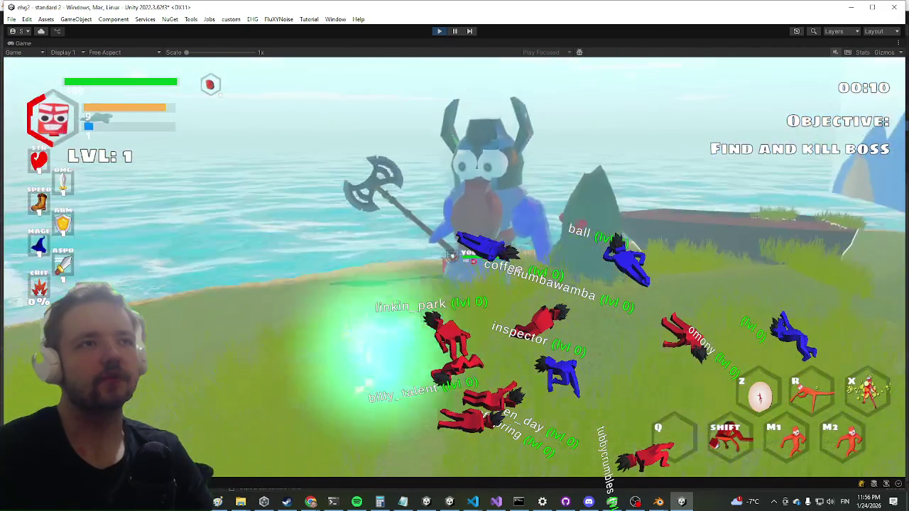
key(a)
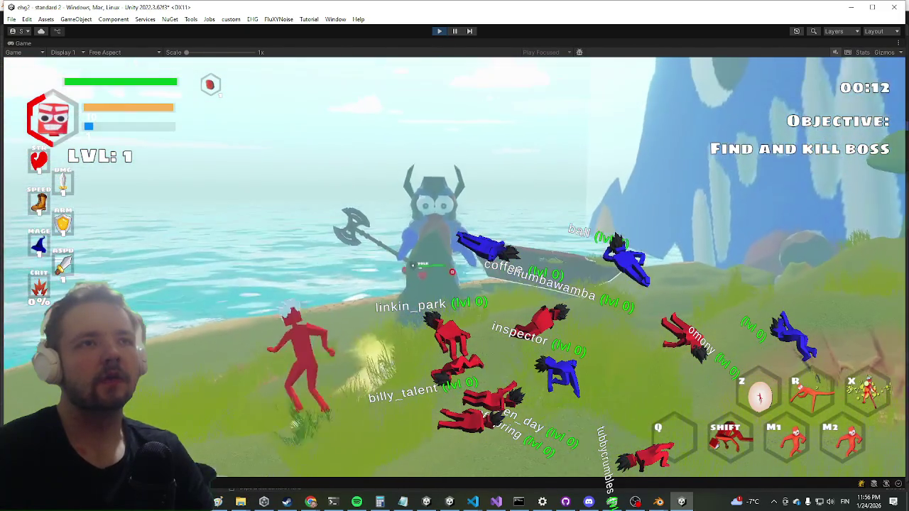
key(a)
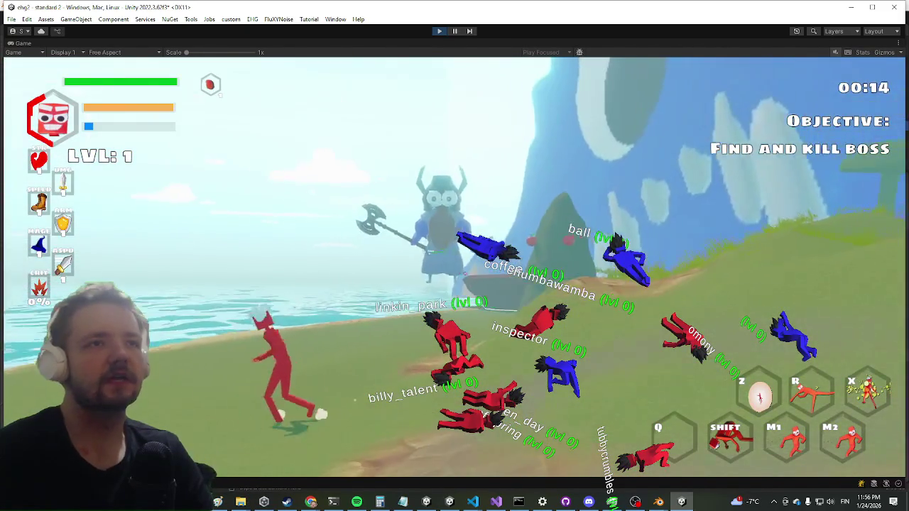
Restore the full editor layout and switch to the Scene view
key(Escape)
key(shift+space)
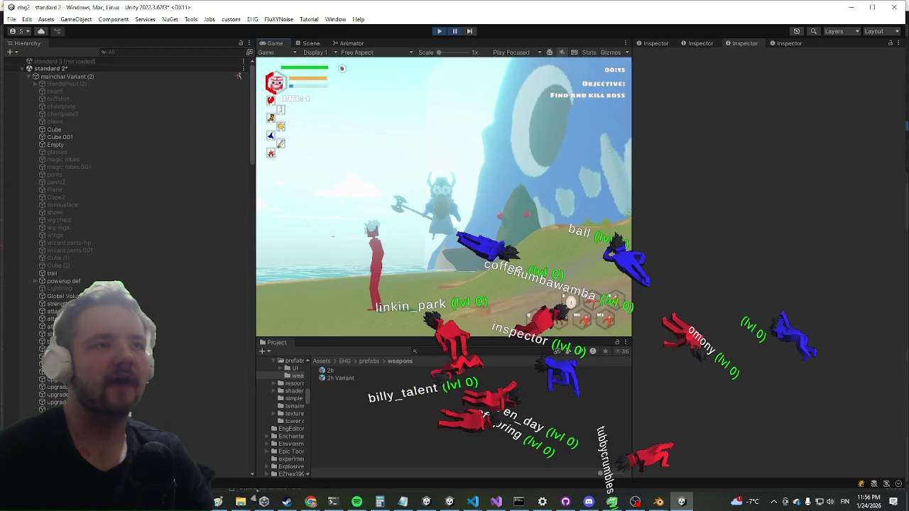
scroll(92, 162, down, 5)
key(ctrl+1)
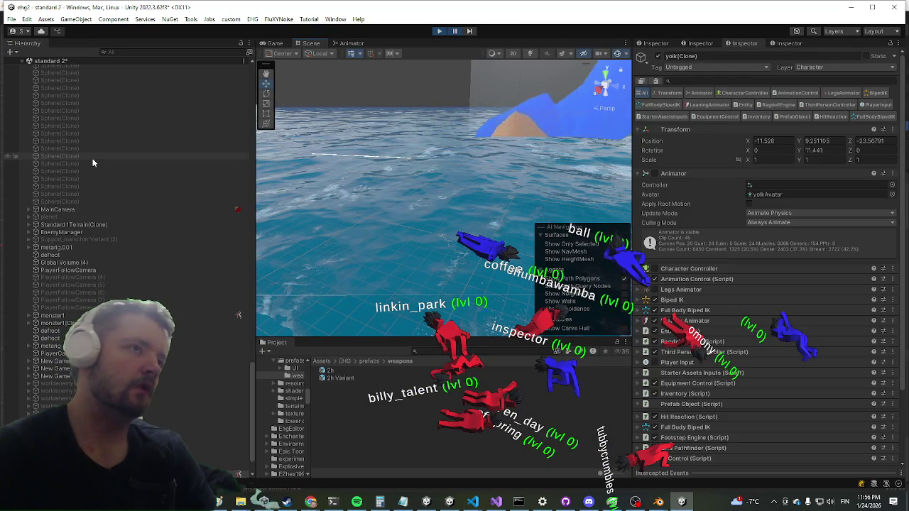
Select the boss's axe2h10_grey Variant and review its equipment and collider components
mouse_move(419, 164)
mouse_down()
mouse_move(384, 223)
mouse_move(388, 215)
mouse_move(300, 178)
mouse_move(375, 162)
mouse_move(390, 121)
mouse_move(356, 101)
mouse_move(405, 231)
mouse_move(437, 182)
mouse_up()
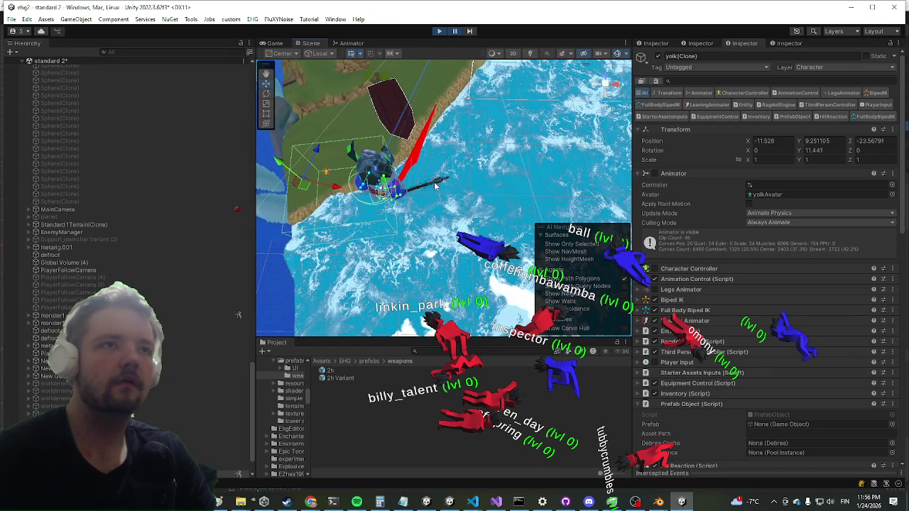
click(436, 183)
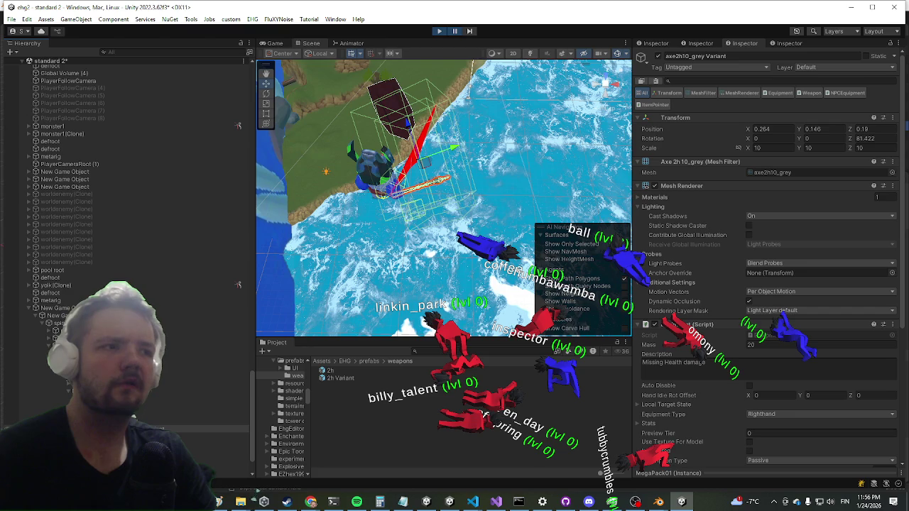
scroll(125, 270, down, 3)
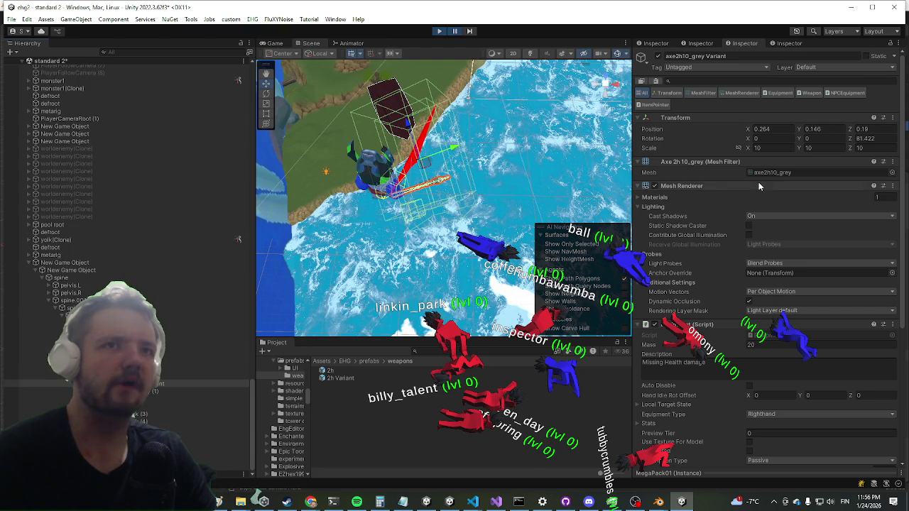
scroll(705, 234, down, 5)
scroll(699, 232, up, 5)
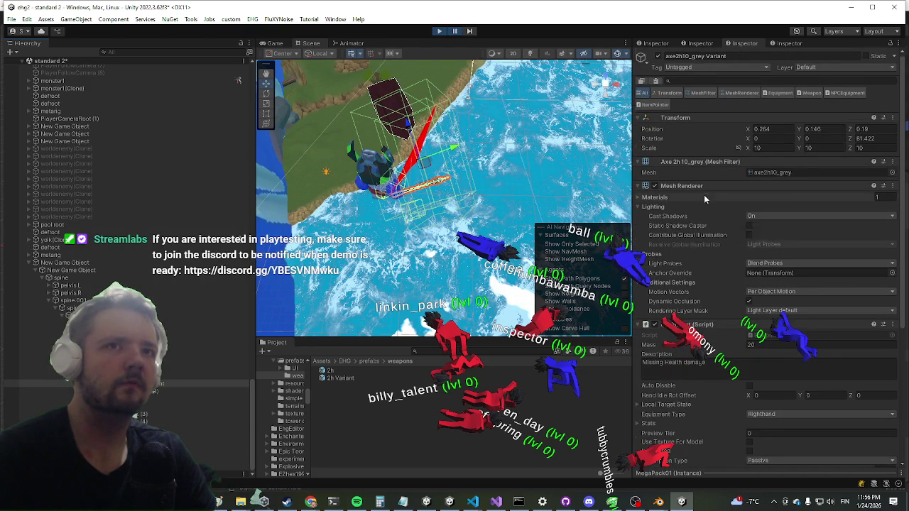
scroll(704, 195, down, 5)
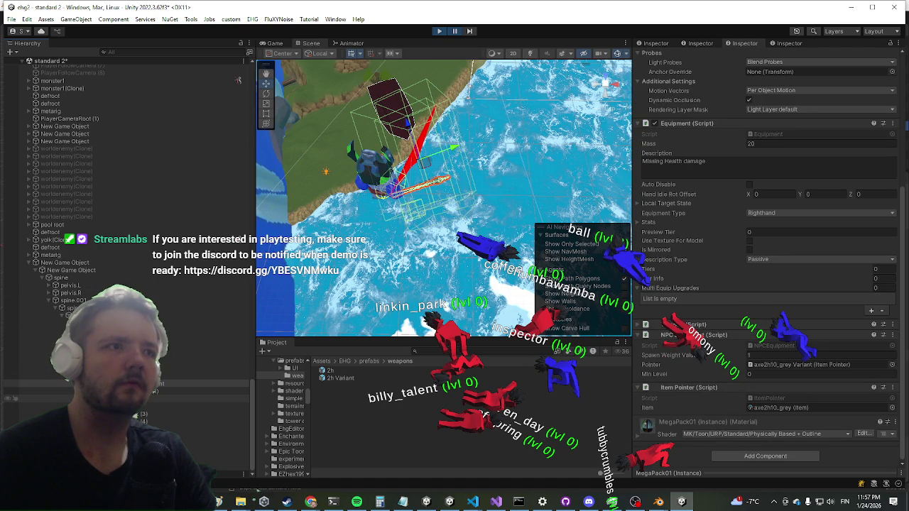
Check the child axe2h10_grey (1) components, reselect the Variant, and stop the game
key(Up)
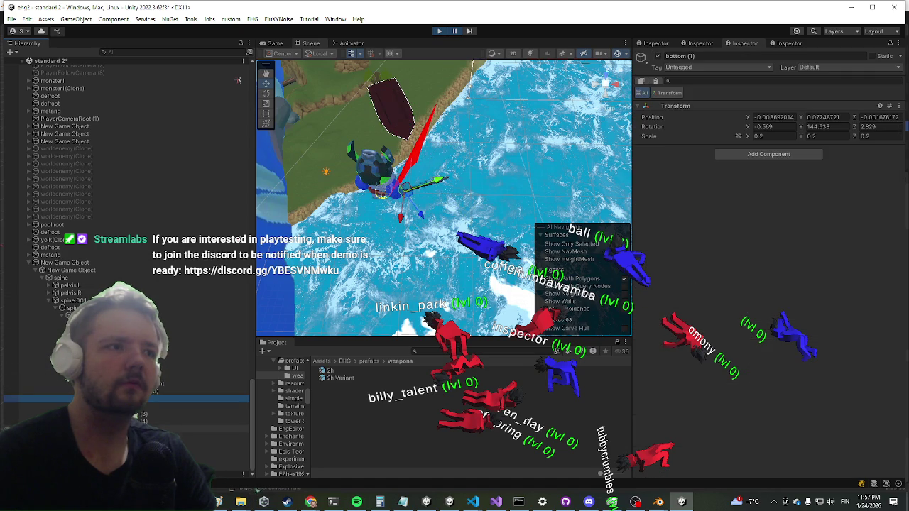
key(Down)
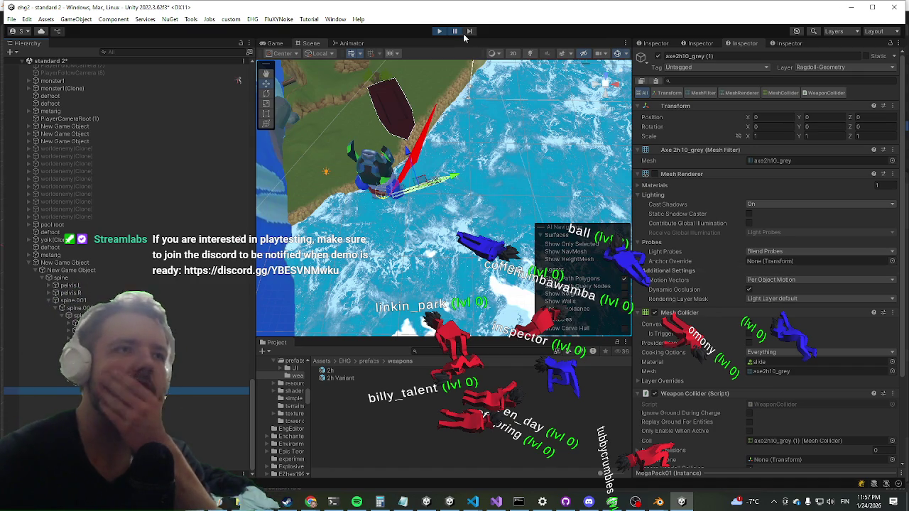
scroll(765, 164, down, 5)
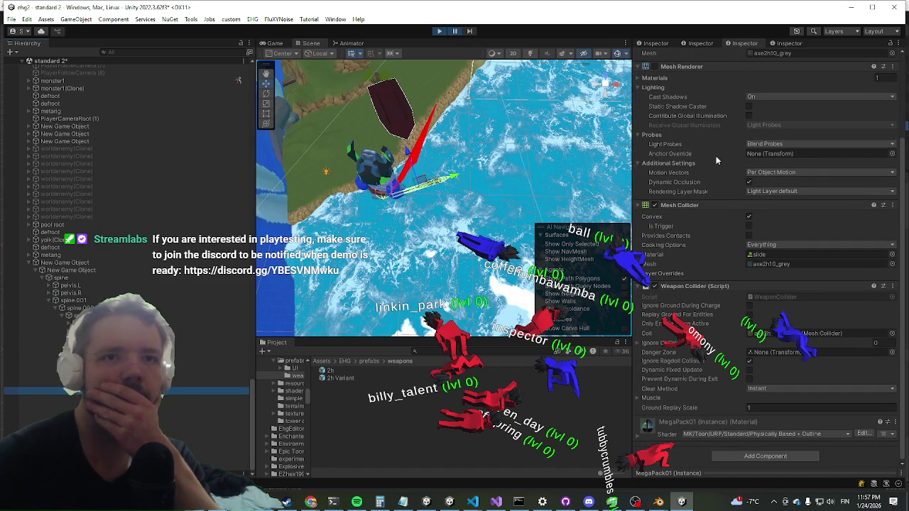
scroll(715, 156, up, 5)
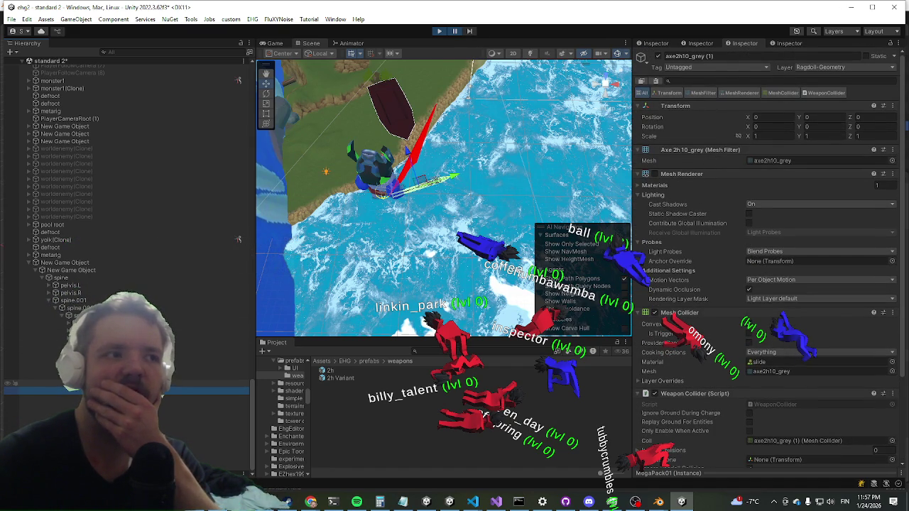
click(227, 384)
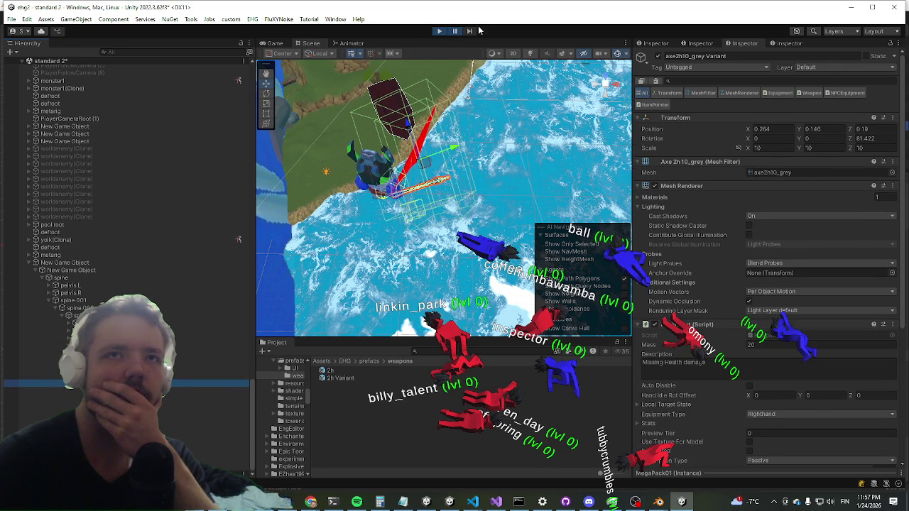
click(438, 32)
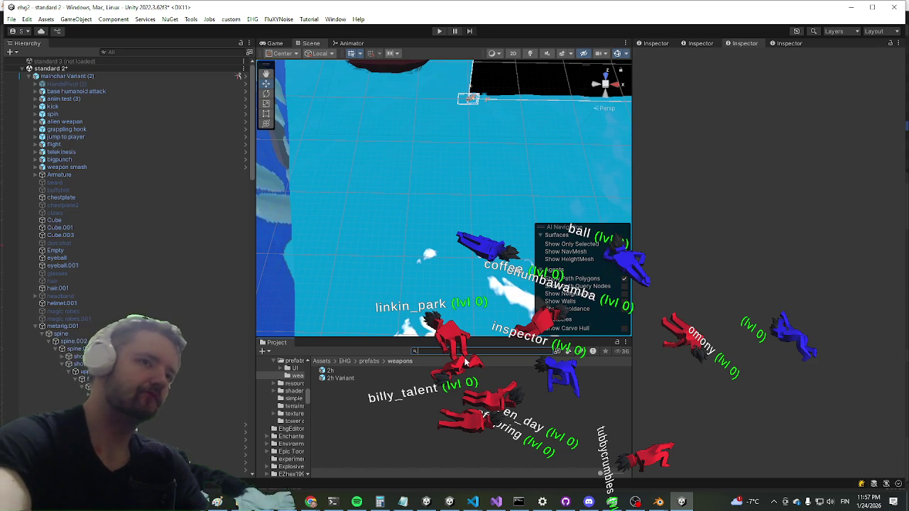
Search the Project window for 'yolk' and select the first yolk result
text(yok)
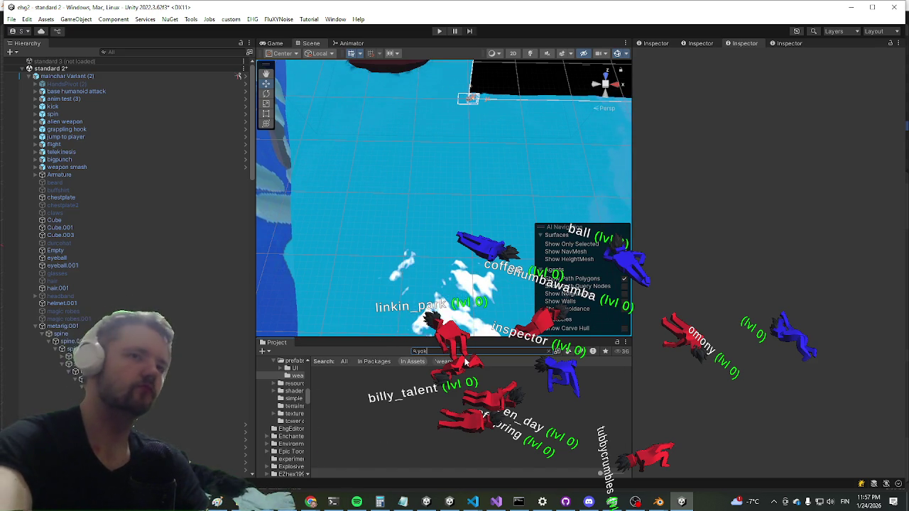
key(BackSpace)
text(lk)
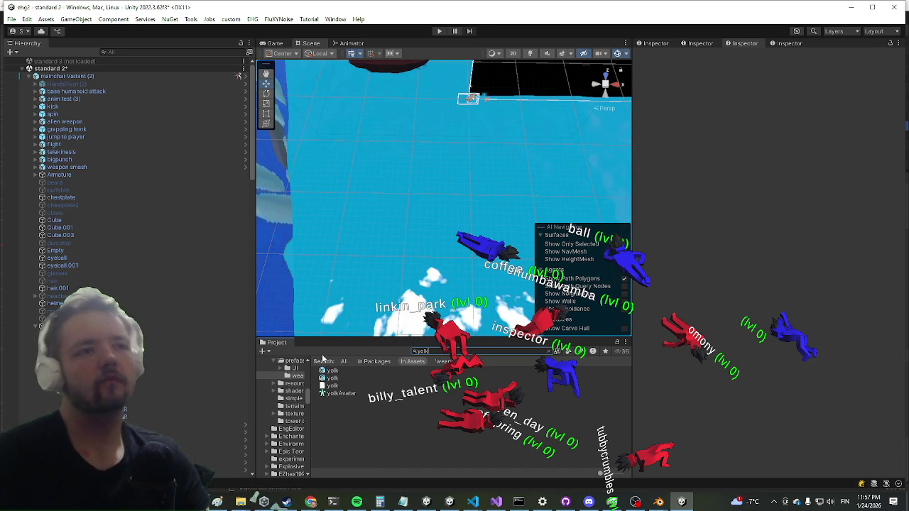
click(327, 370)
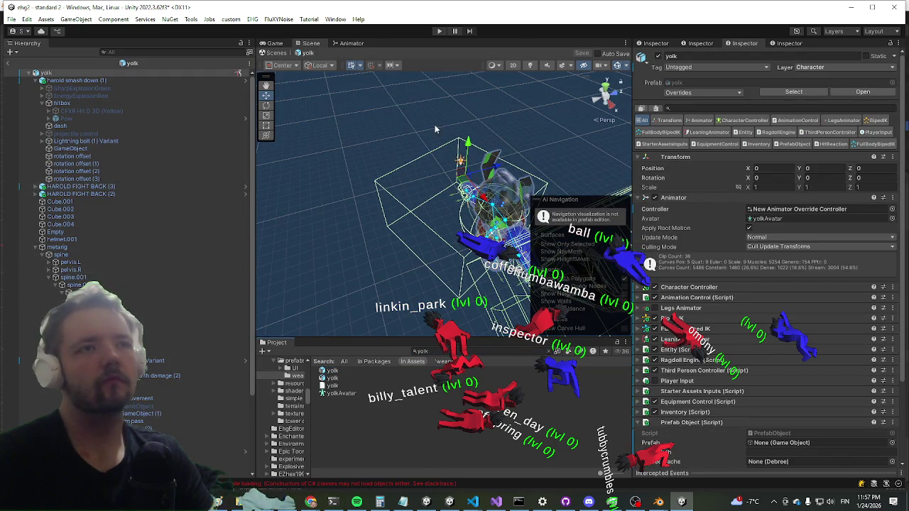
Select and frame the axe2h10_grey Variant under hand.R in the yolk rig
drag(435, 129, 384, 149)
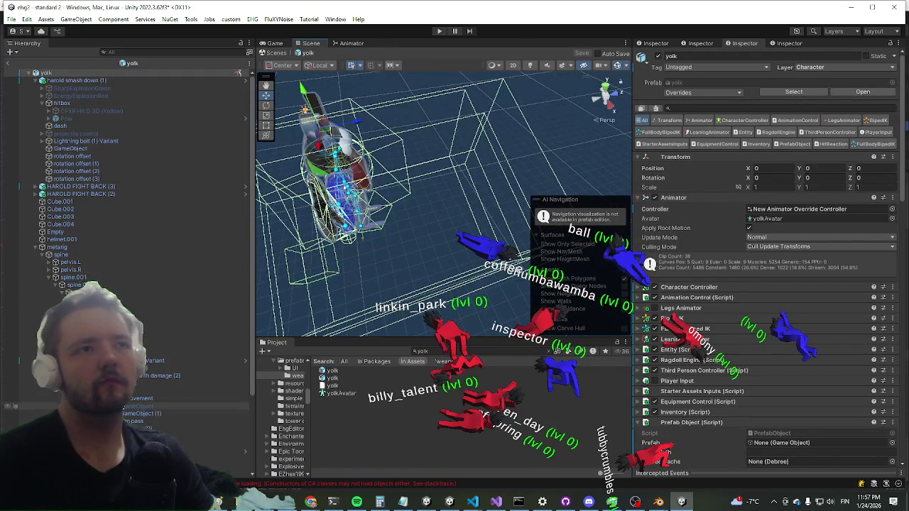
scroll(128, 213, down, 5)
click(118, 263)
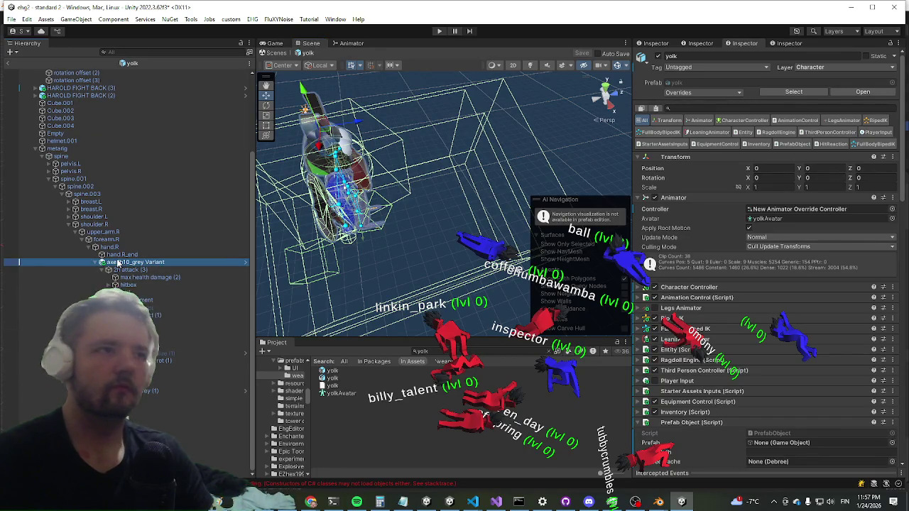
key(f)
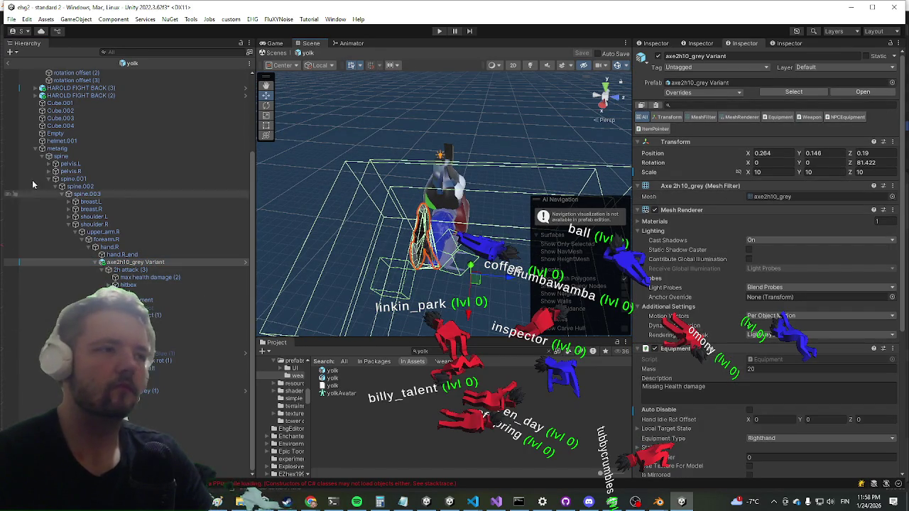
scroll(32, 185, up, 5)
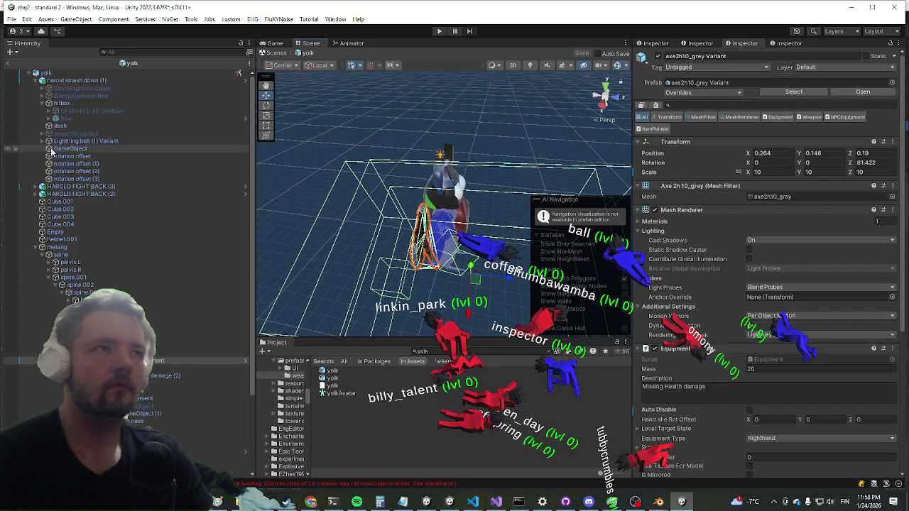
scroll(32, 179, down, 5)
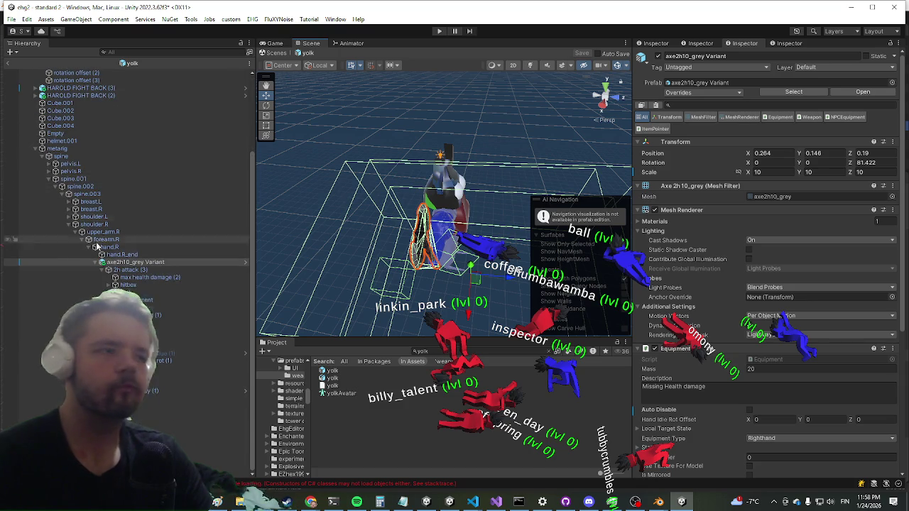
click(99, 263)
scroll(99, 256, down, 1)
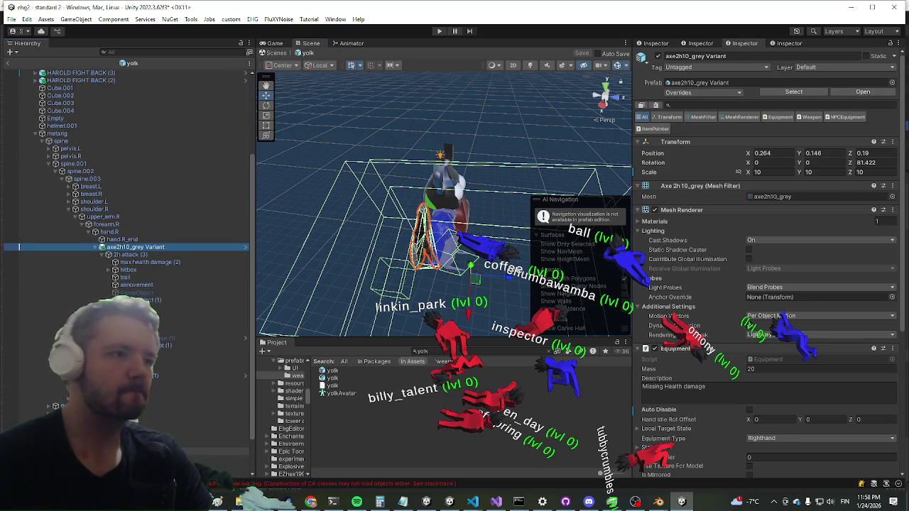
scroll(128, 242, down, 3)
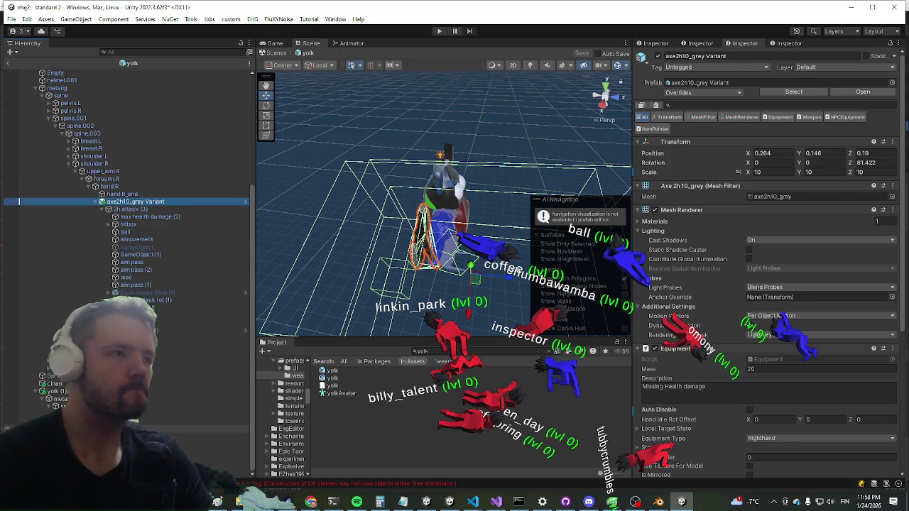
scroll(128, 241, down, 1)
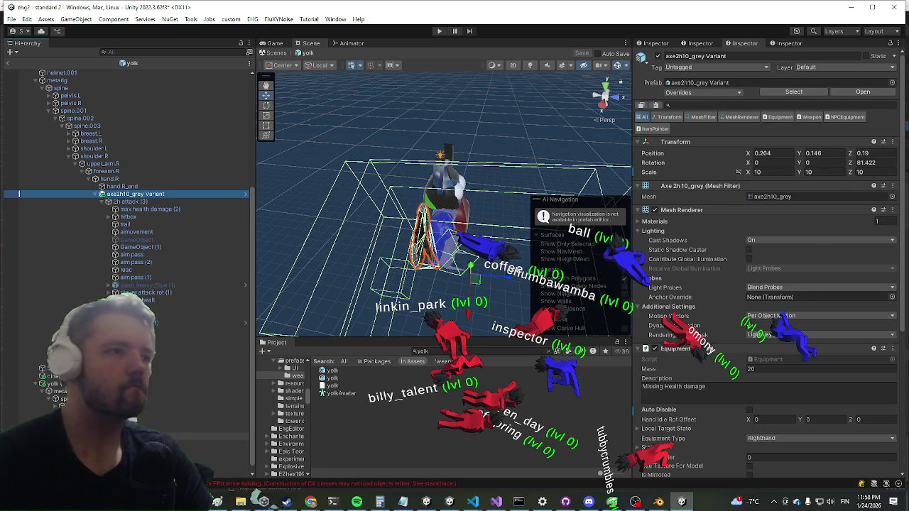
scroll(128, 213, down, 3)
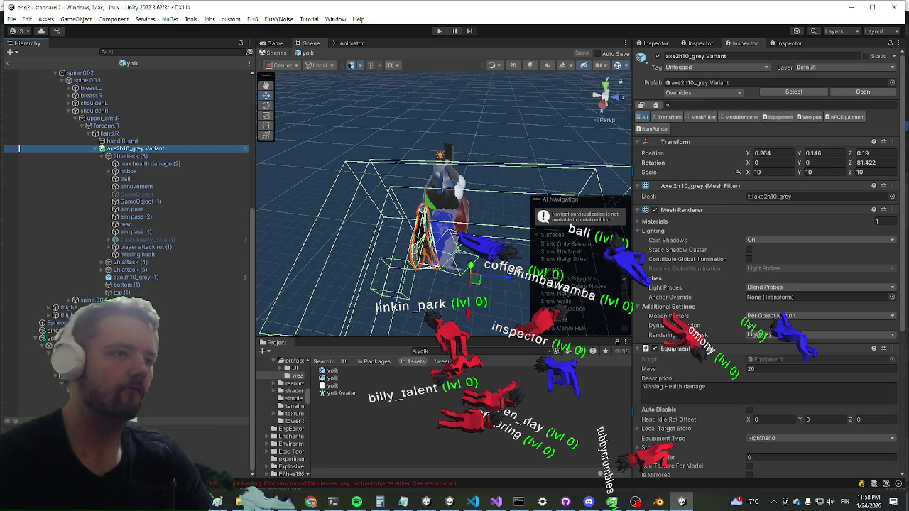
Inspect the upper_arm.R and forearm.R physics, then try moving axe2h10_grey (1) and undo
click(206, 429)
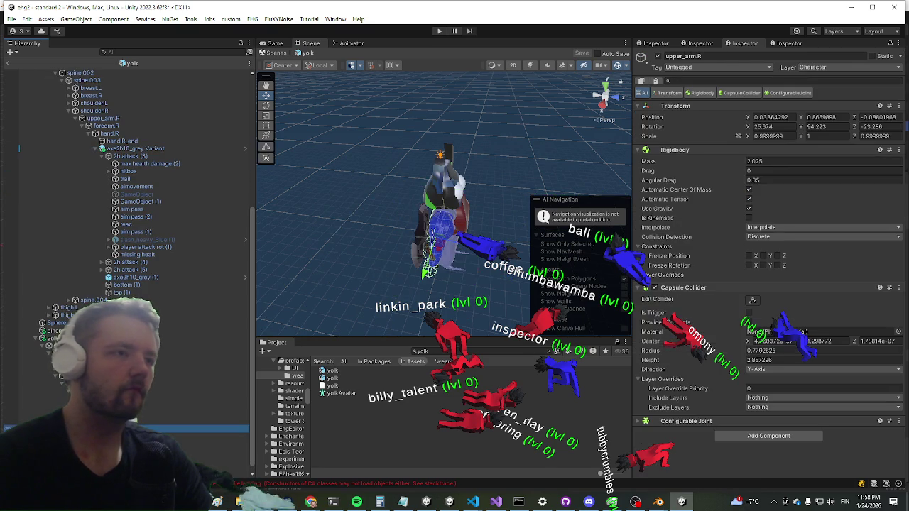
click(205, 436)
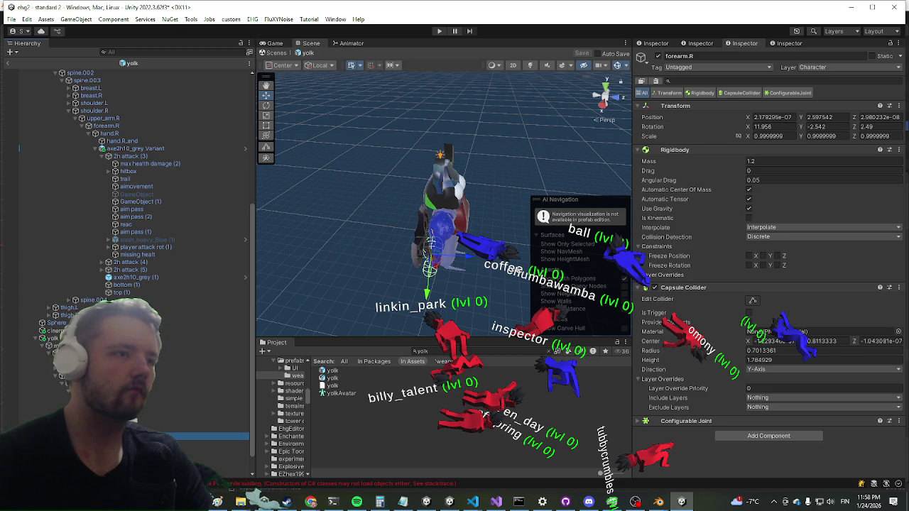
click(131, 278)
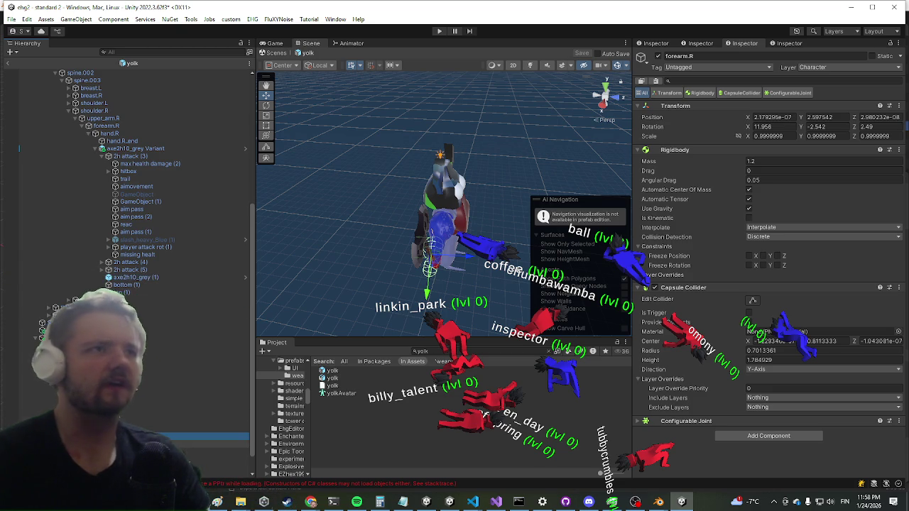
mouse_move(134, 149)
mouse_down()
mouse_move(107, 319)
mouse_move(184, 439)
mouse_move(171, 321)
mouse_up()
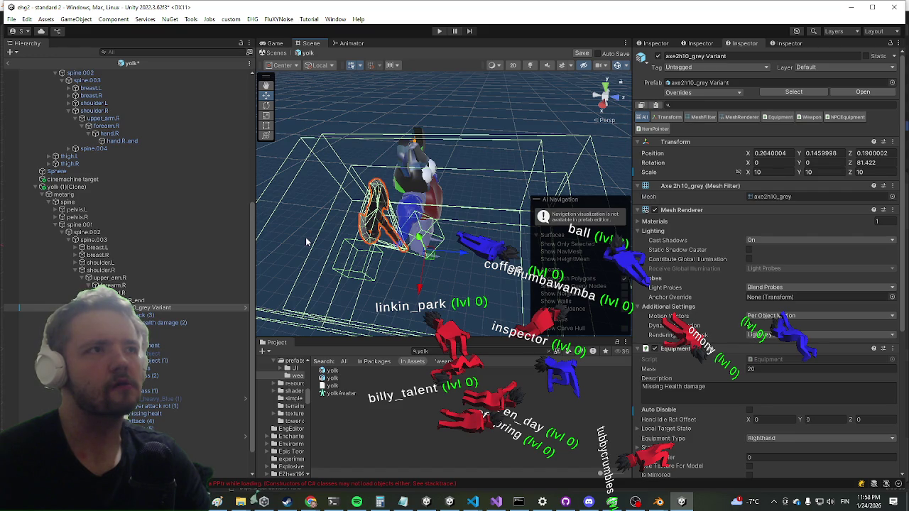
key(ctrl+z)
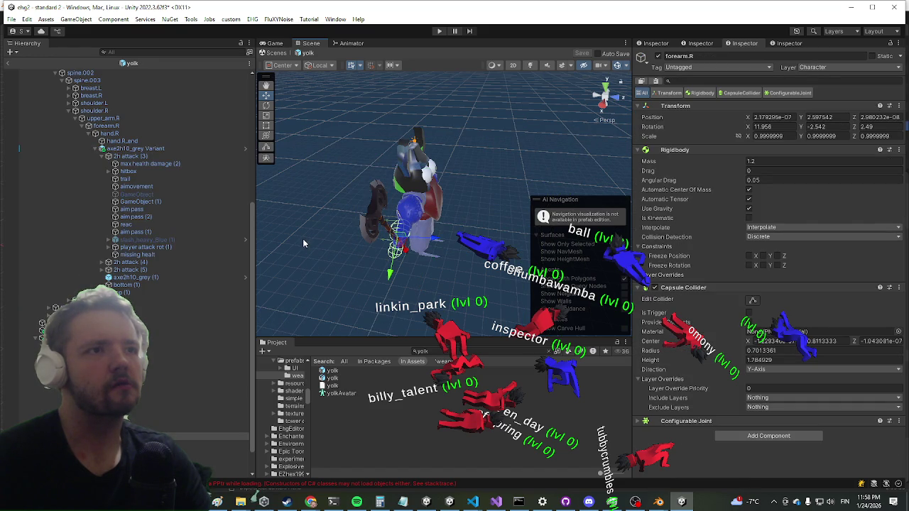
Search 'autopar' in Add Component to add AutoParent to the axe2h10_grey Variant
click(138, 148)
scroll(781, 404, down, 6)
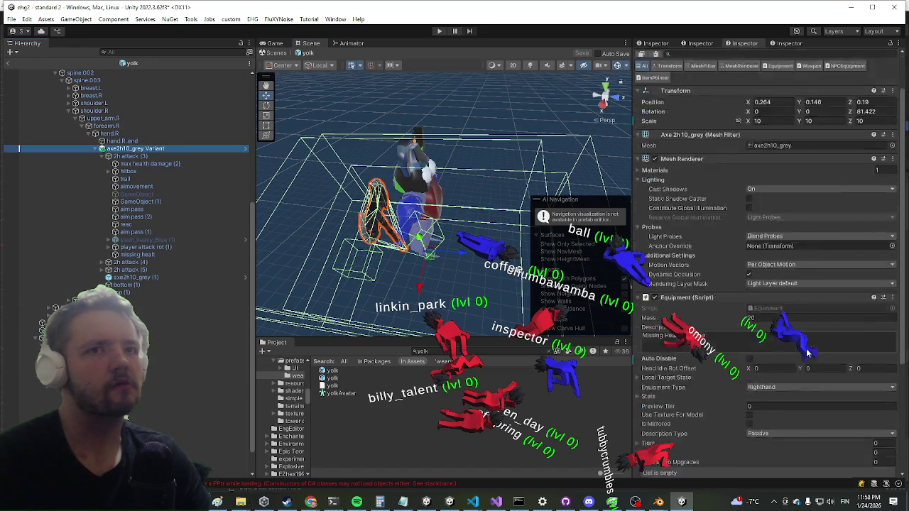
click(751, 470)
text(npcequ)
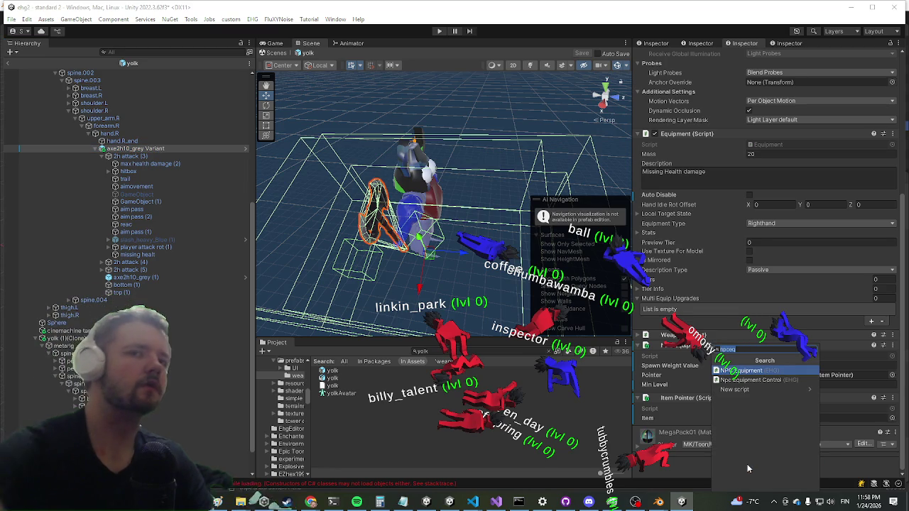
key(BackSpace)
key(BackSpace)
key(BackSpace)
text(autopar)
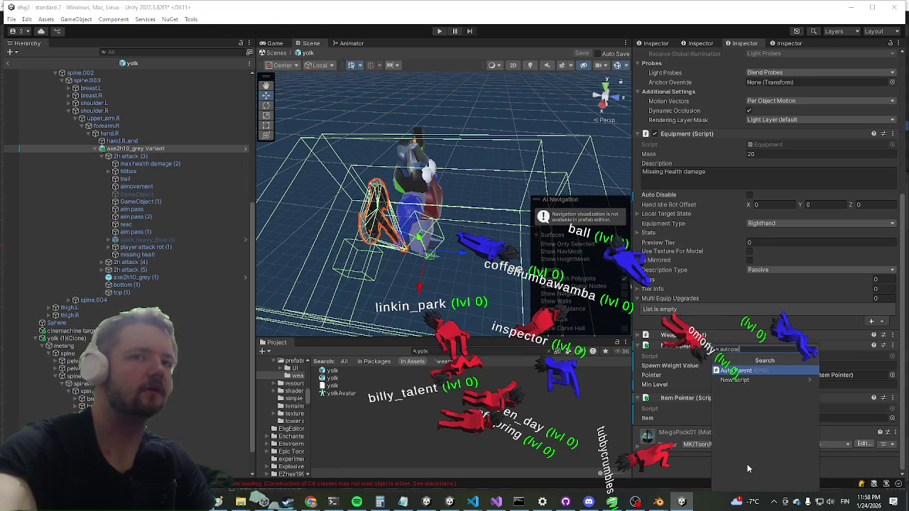
key(Return)
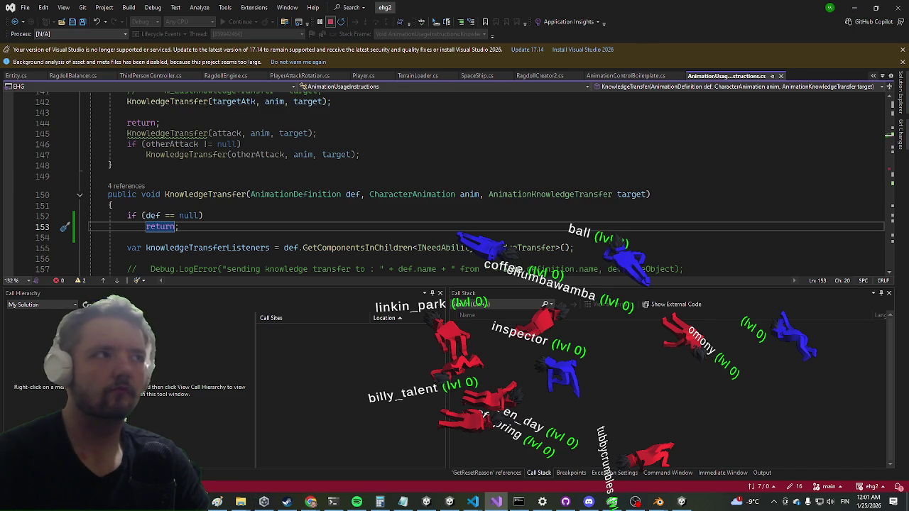
Force-stop the Visual Studio debug session and bring Unity back to the front
key(shift+F5)
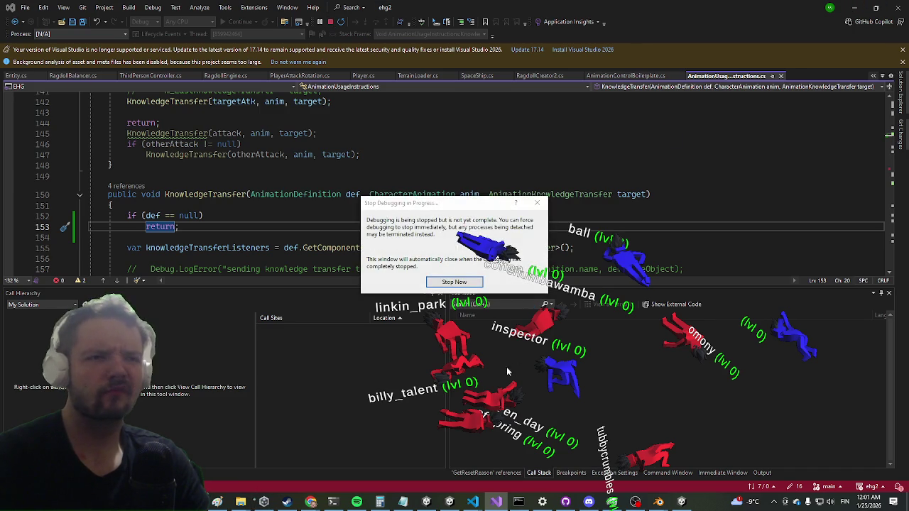
click(454, 282)
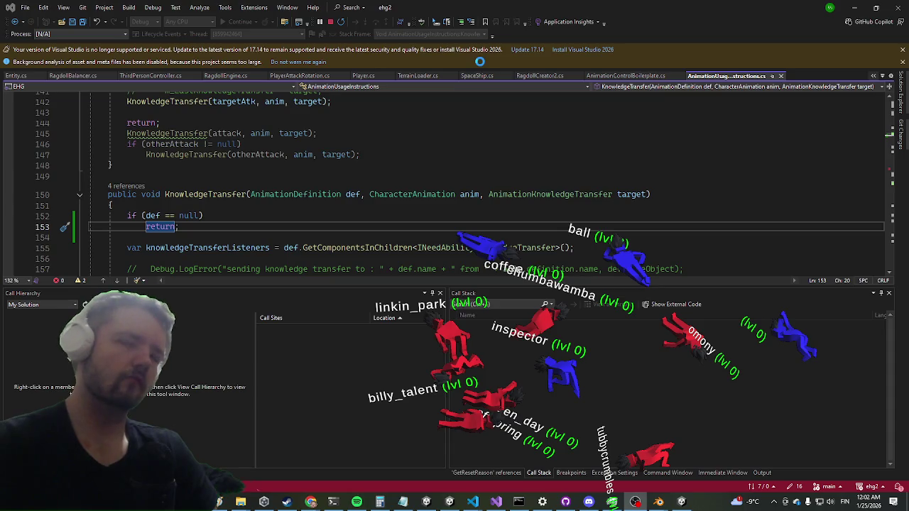
click(424, 502)
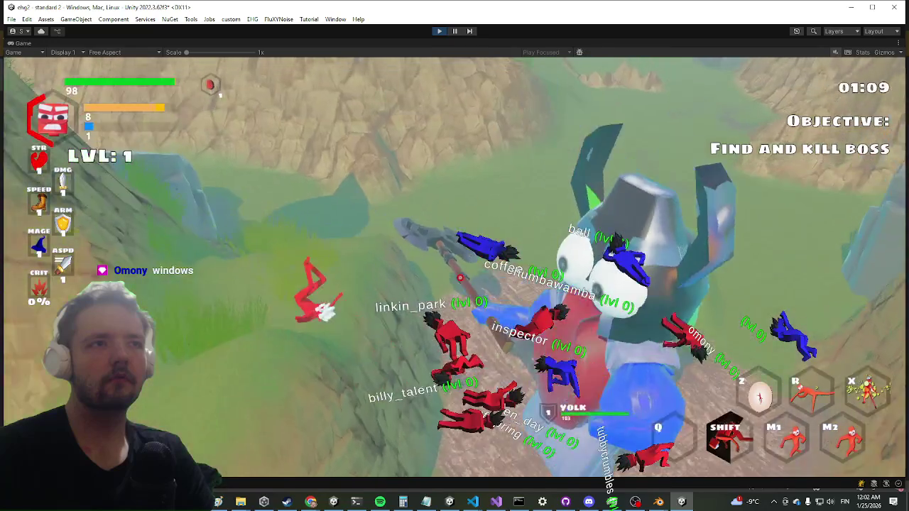
Restore the Hierarchy, Project and Inspector panels around the running game
key(alt+Tab)
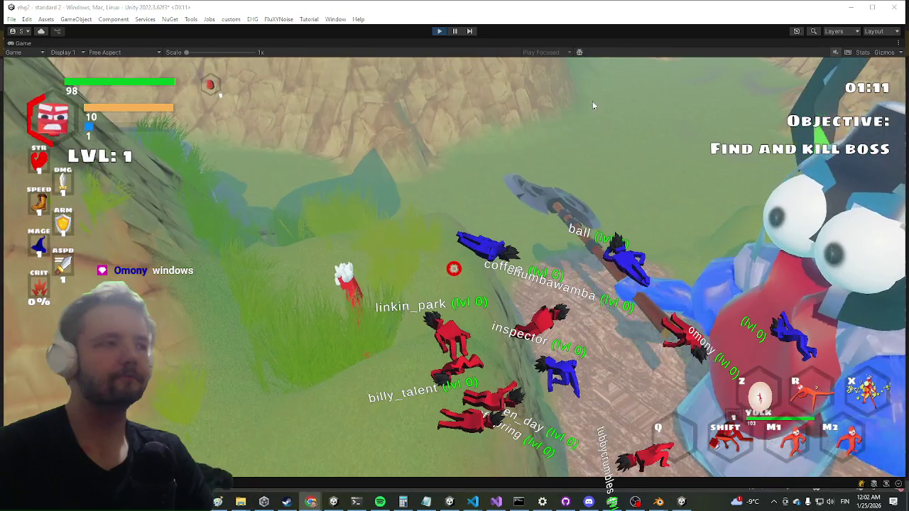
key(super)
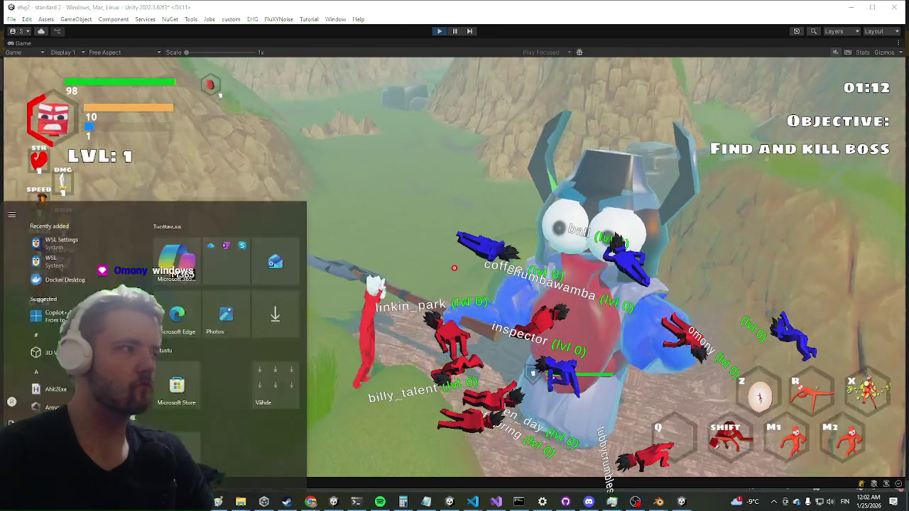
key(super)
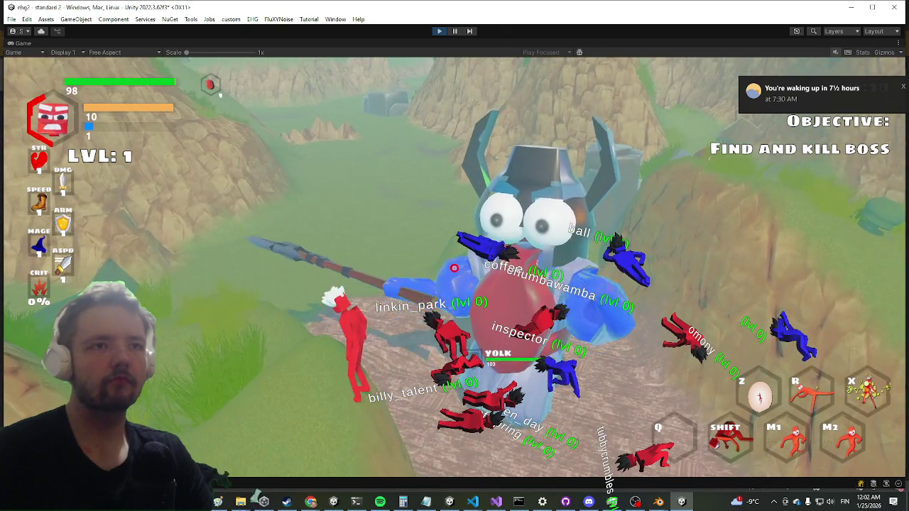
key(shift+space)
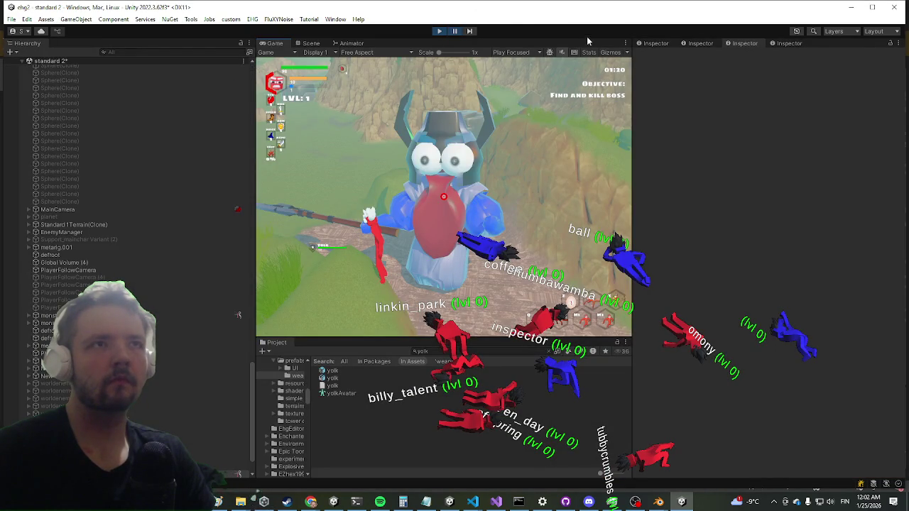
Turn on scene gizmos over the running game and check the AI Control settings
key(ctrl+2)
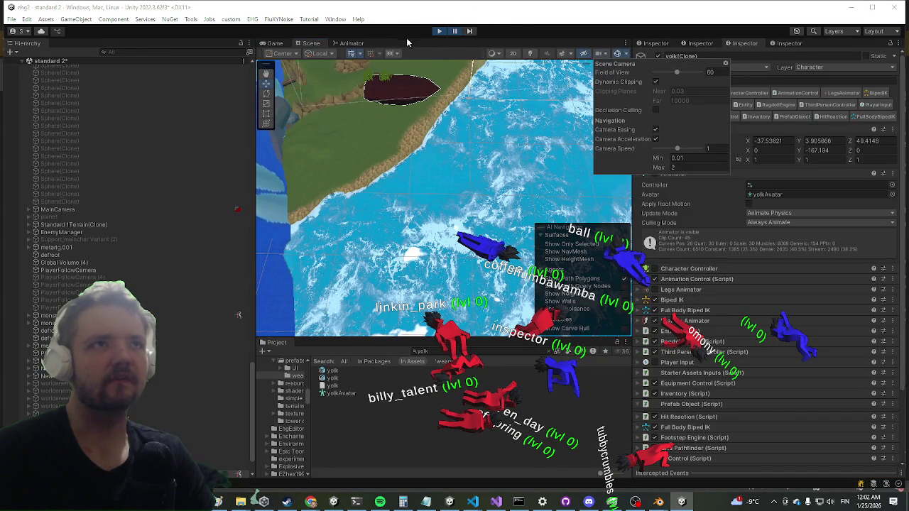
key(ctrl+2)
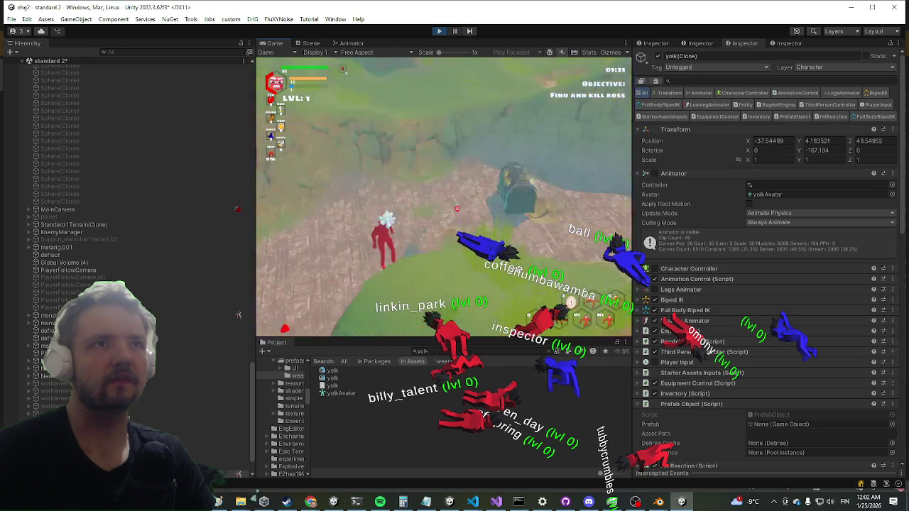
key(super)
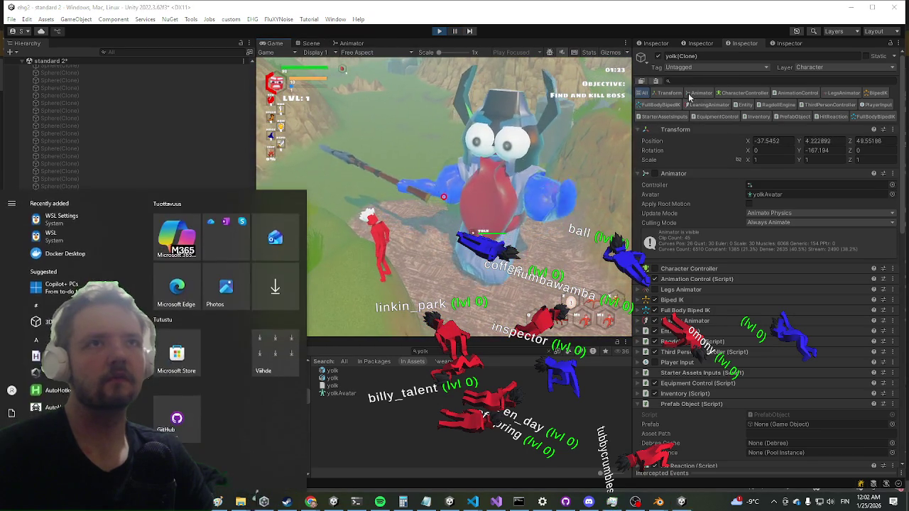
click(611, 52)
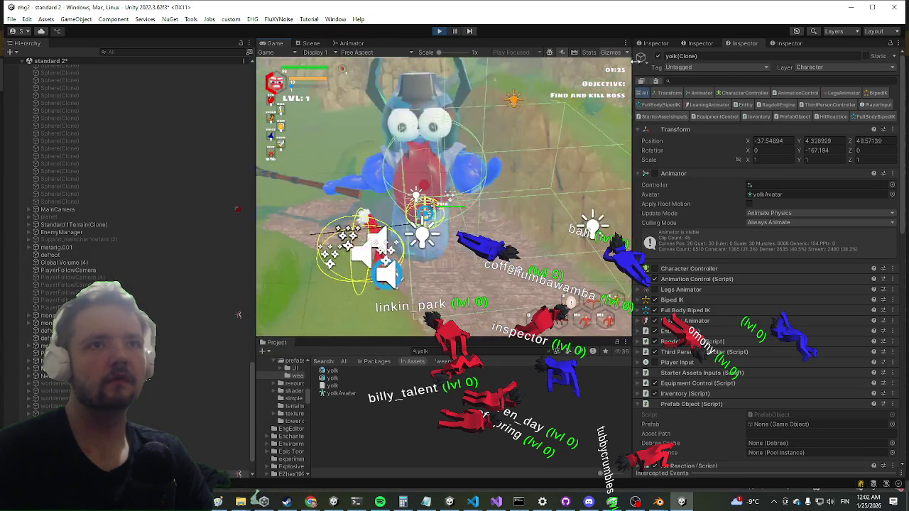
key(super)
scroll(736, 311, down, 5)
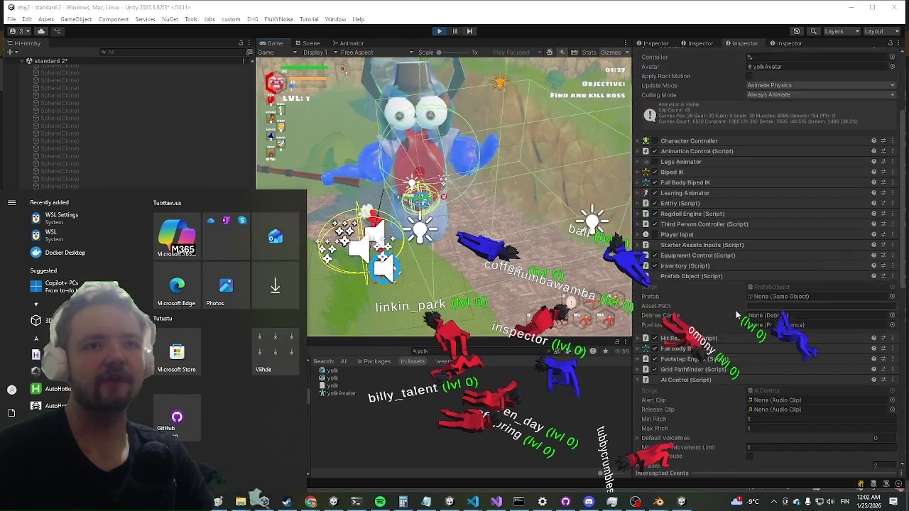
click(734, 296)
scroll(680, 205, down, 3)
click(680, 205)
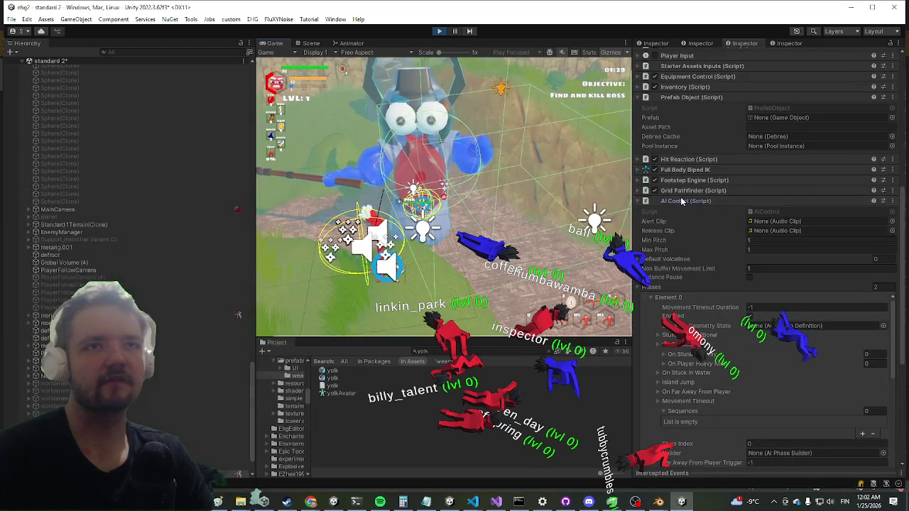
click(681, 204)
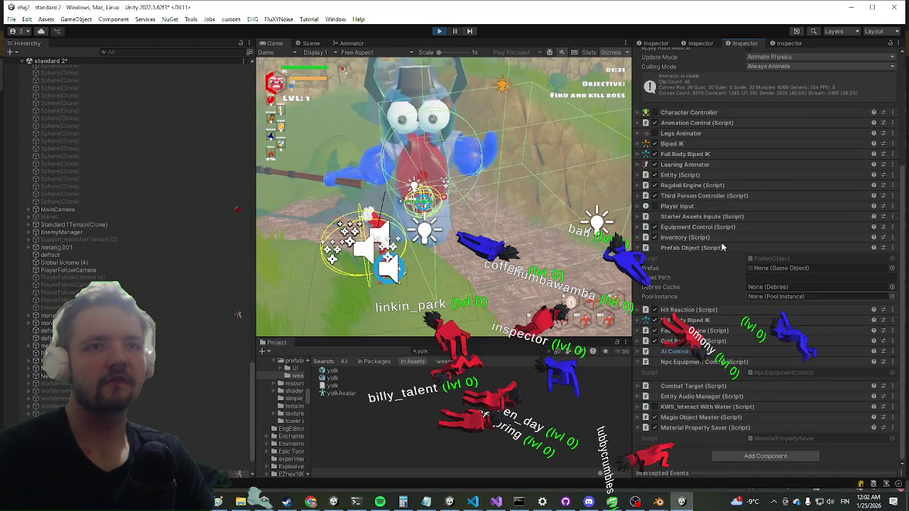
Enter 4.91 as the Third Person Controller's Grounded Radius, then stop the game
click(693, 195)
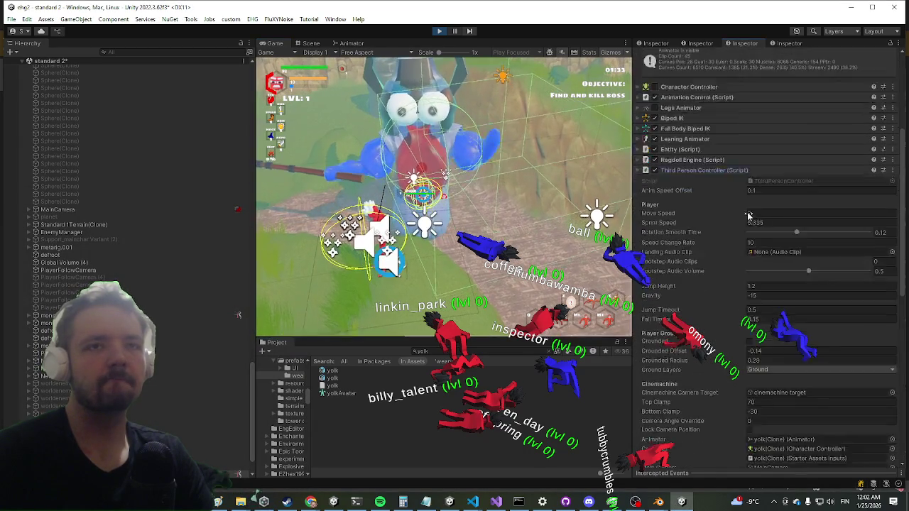
scroll(745, 204, down, 3)
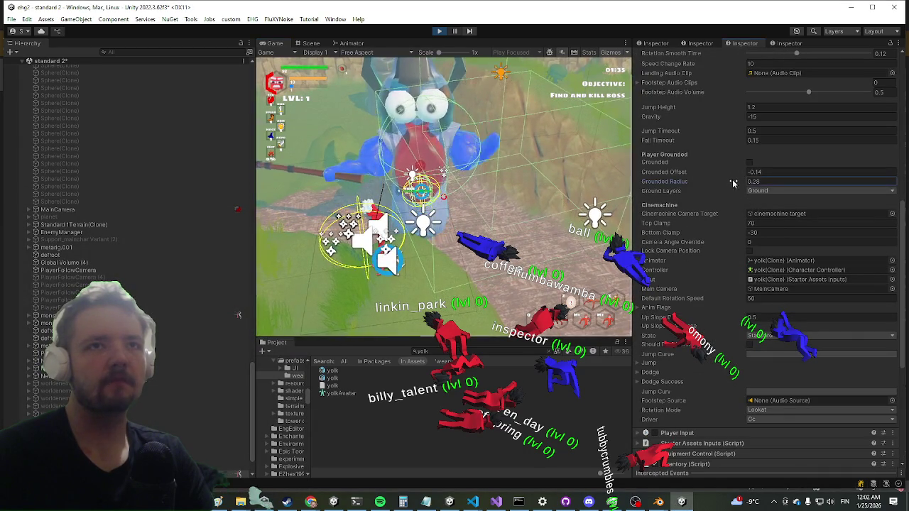
text(4.91)
key(Return)
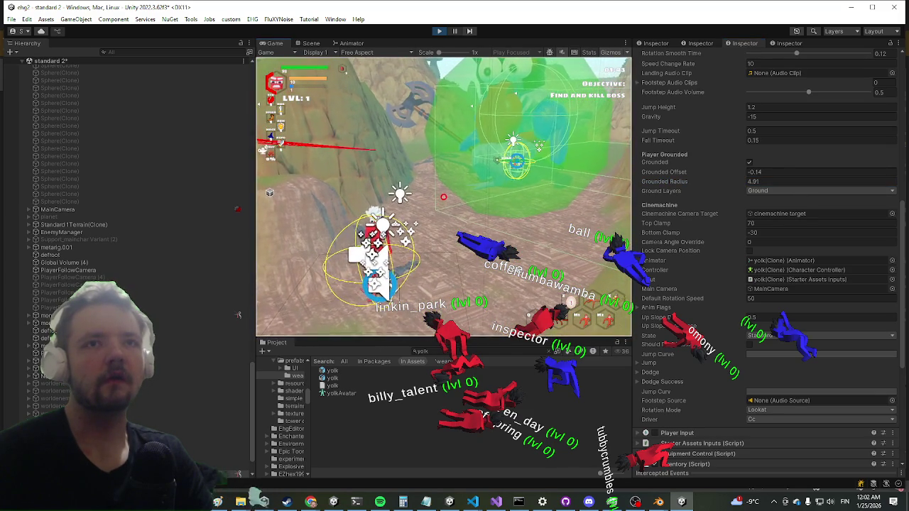
key(super)
click(772, 181)
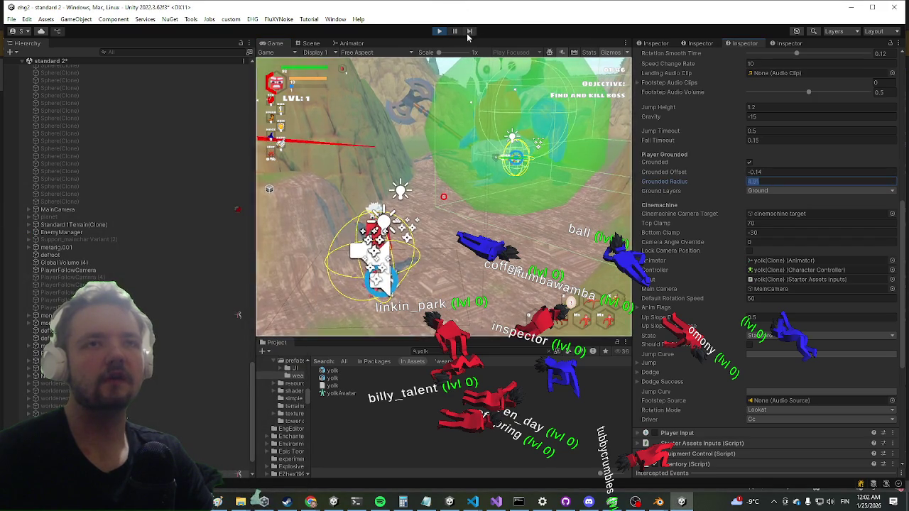
key(Return)
click(440, 32)
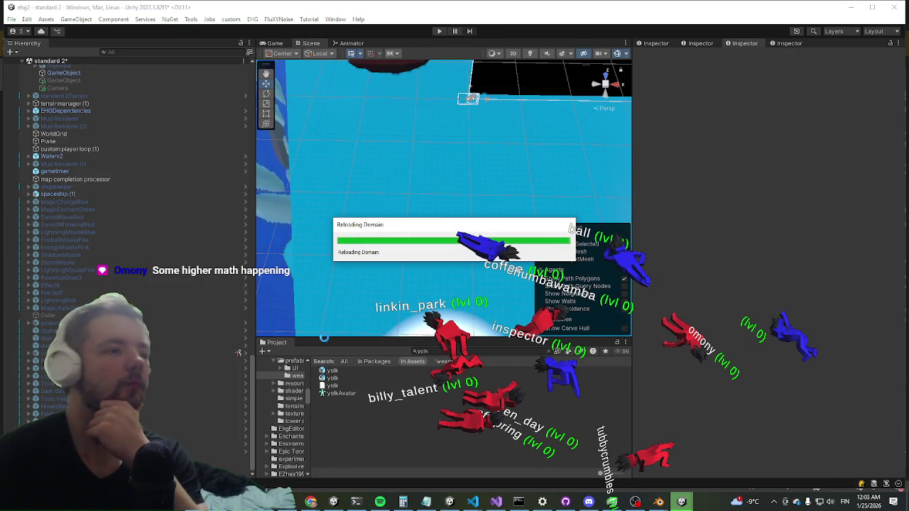
After the domain reload, return to Unity and select the yolk prefab in the search results
key(alt+Tab)
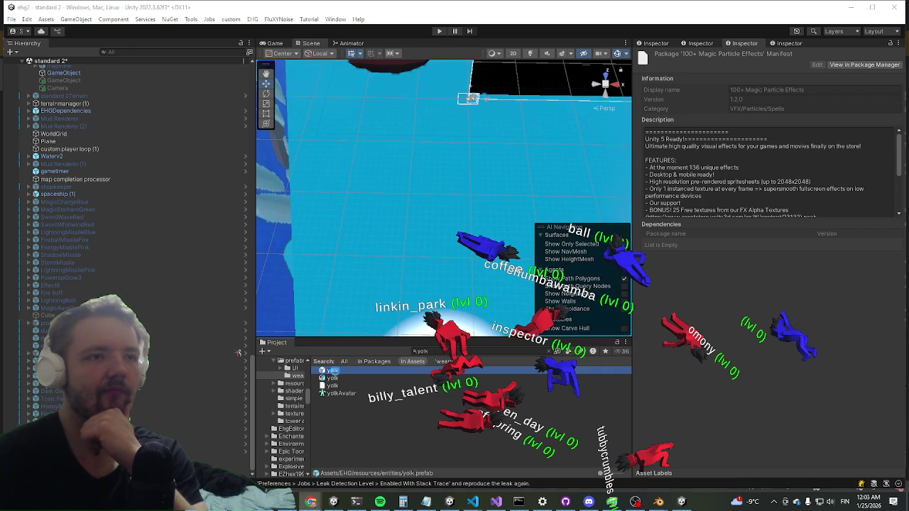
click(336, 375)
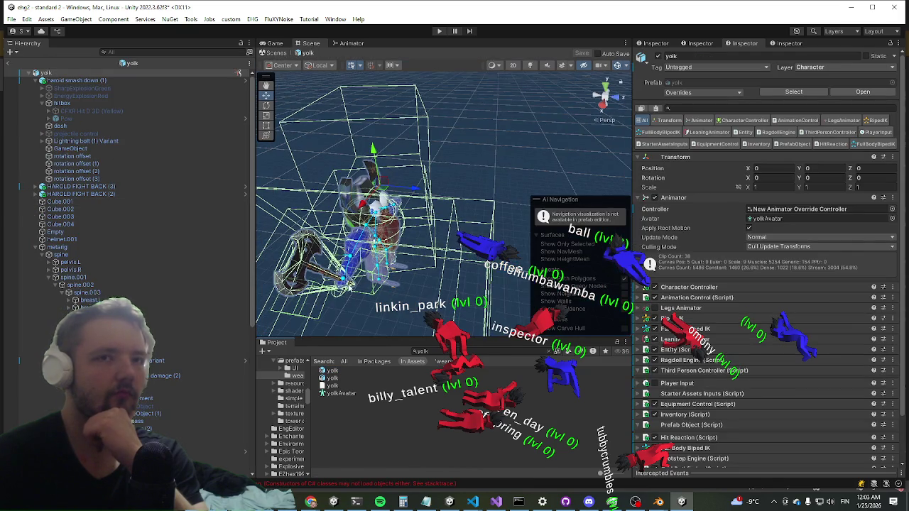
Edit yolk's Third Person Controller Grounded Radius to 4.91, then exit back to the scene
click(703, 377)
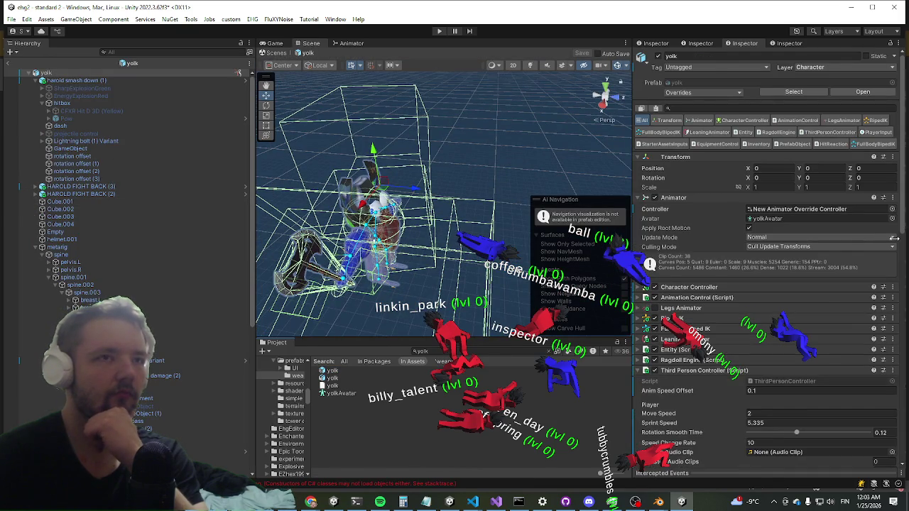
scroll(804, 283, down, 5)
scroll(781, 280, down, 5)
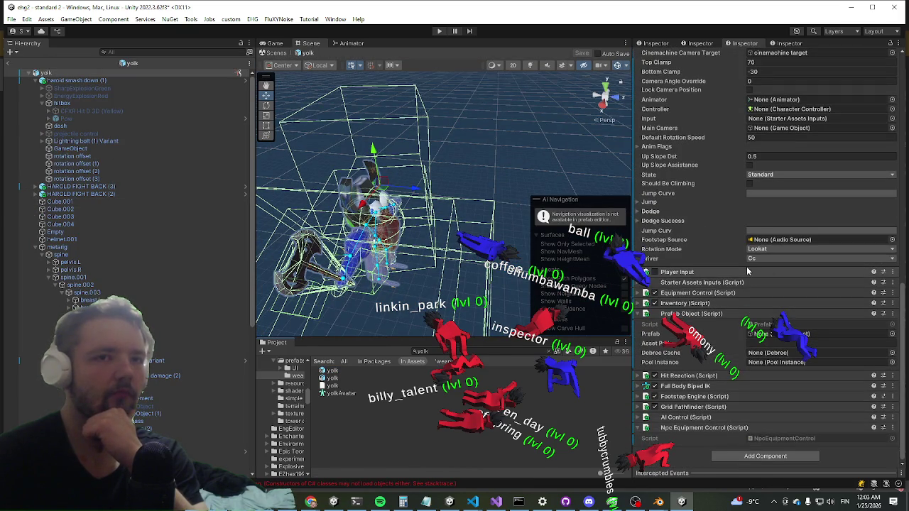
scroll(742, 262, up, 6)
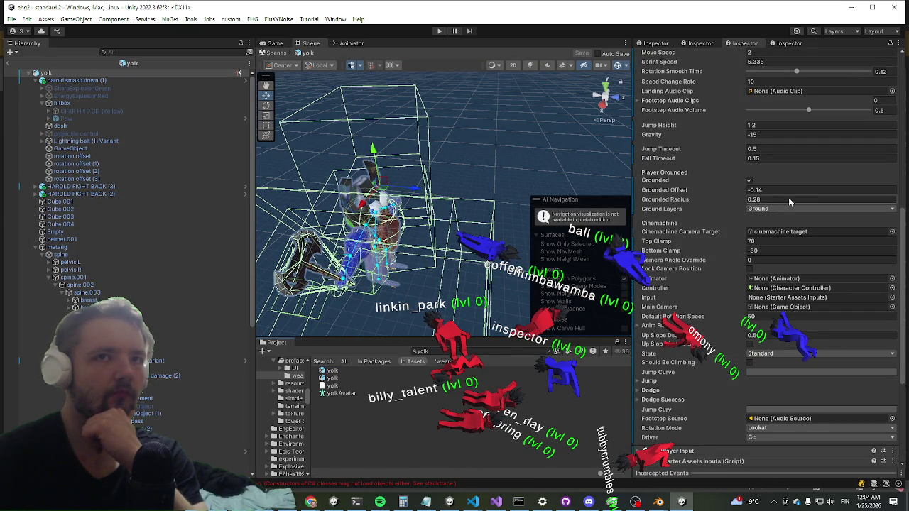
click(788, 190)
click(780, 201)
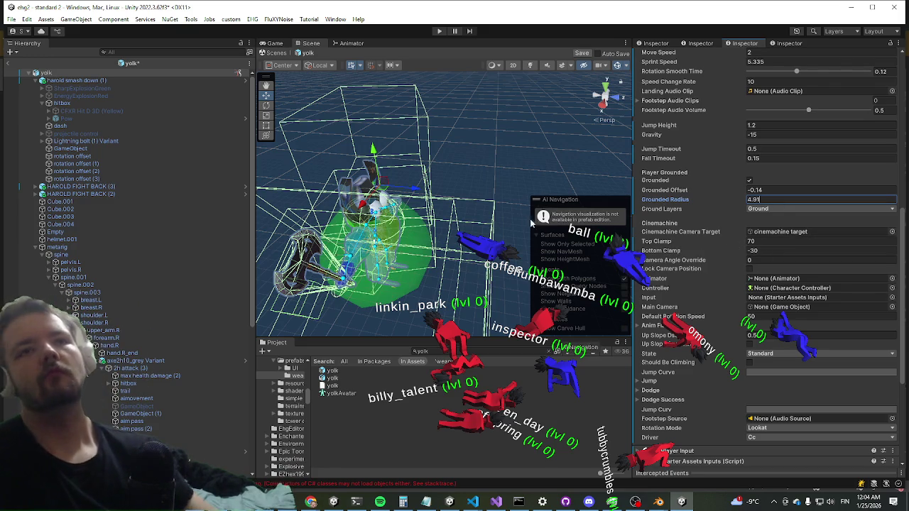
drag(492, 213, 464, 210)
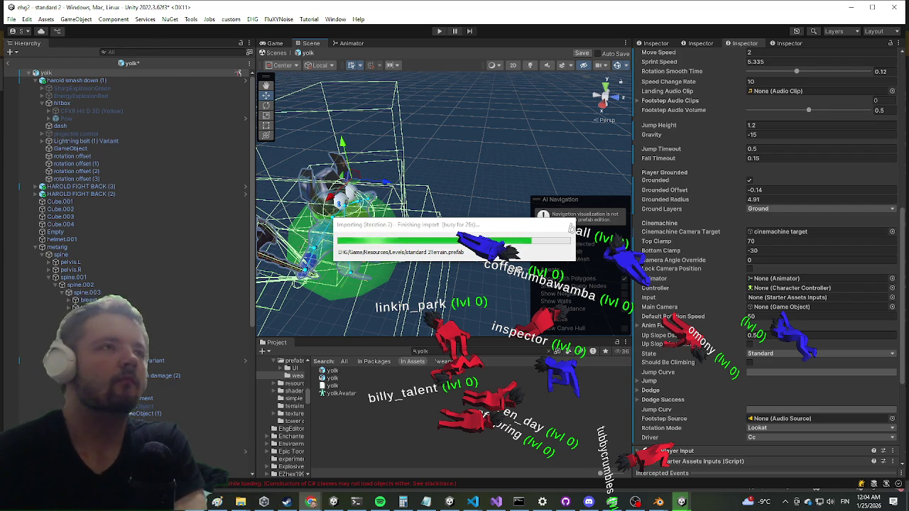
click(8, 66)
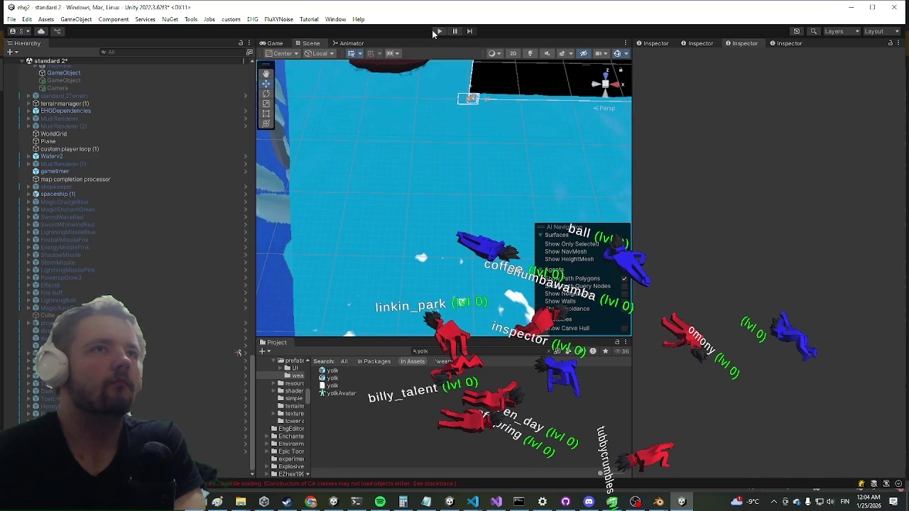
Start Play mode, maximize the Game view, and briefly toggle the in-game settings menu
click(436, 31)
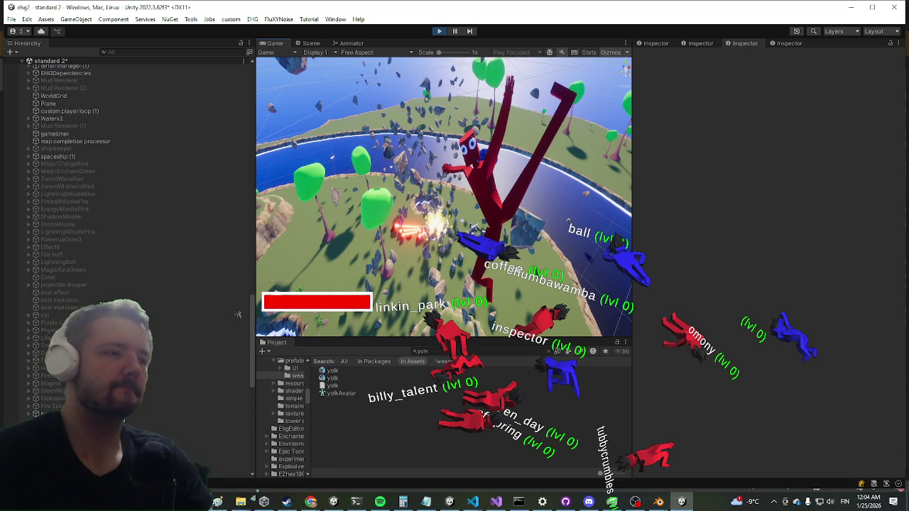
key(shift+space)
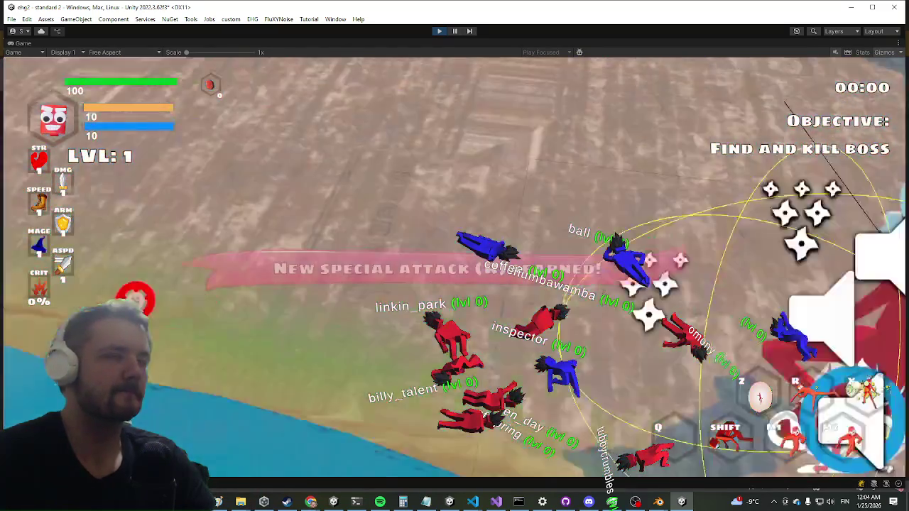
key(Escape)
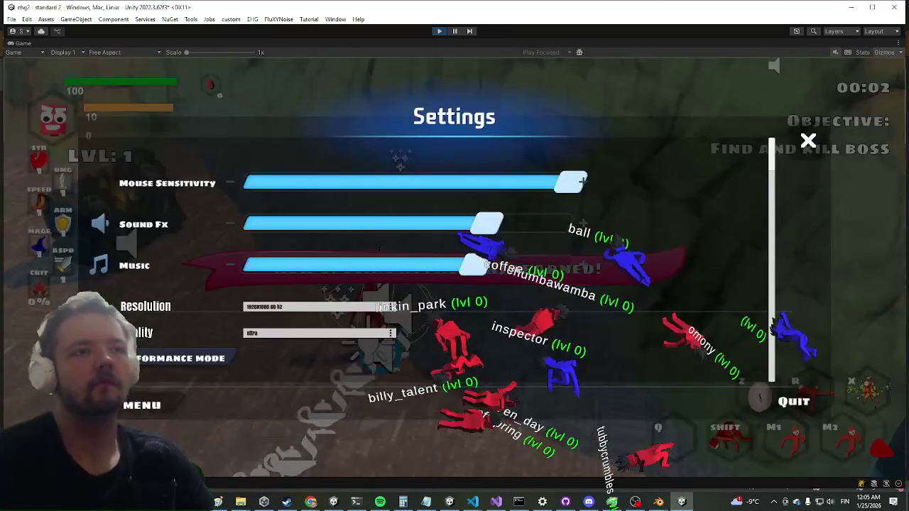
key(Escape)
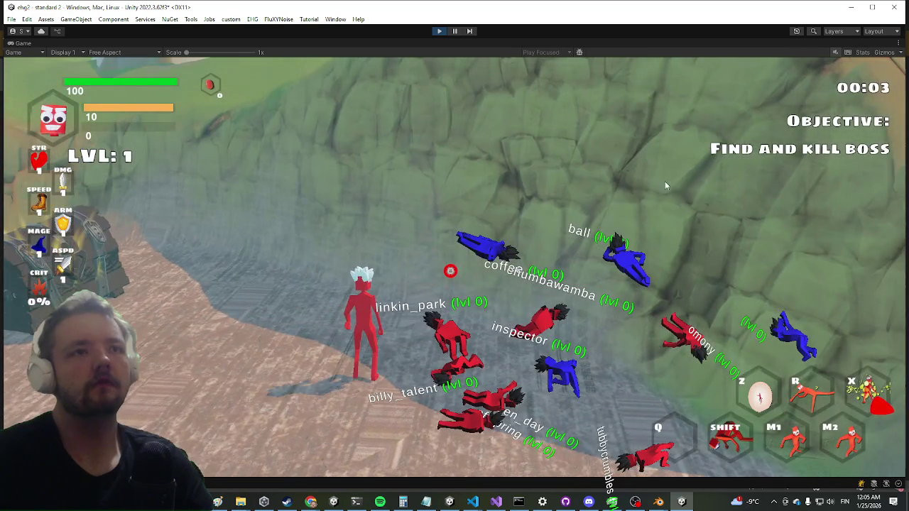
Fight past the blue enemy until the axe-wielding yolk boss appears, then restore the editor layout
key(a)
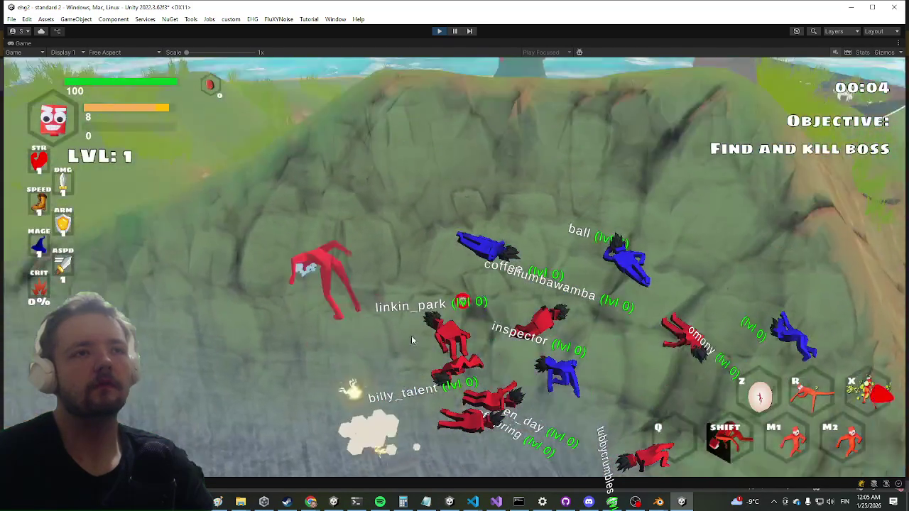
key(d)
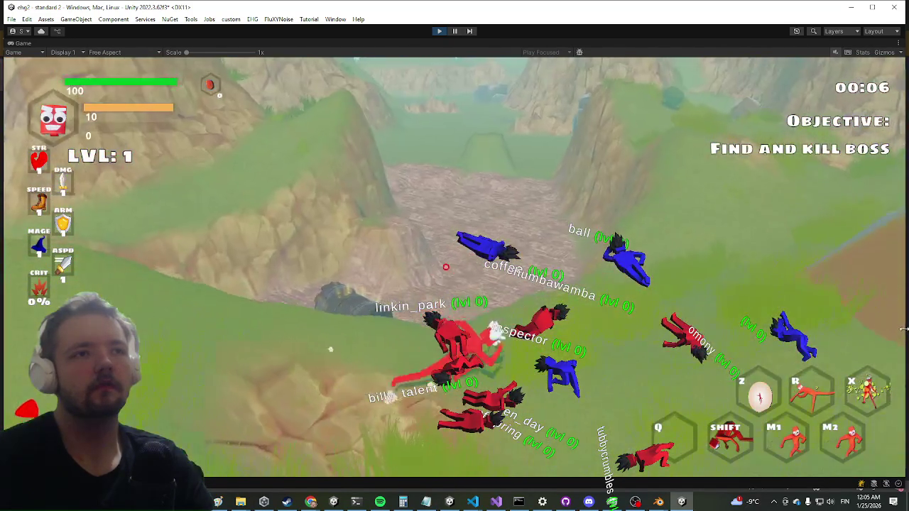
key(a)
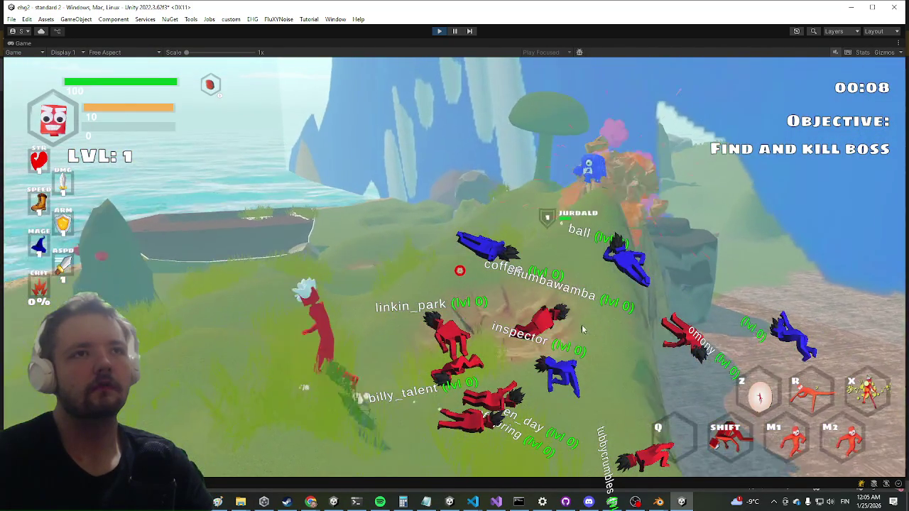
key(w)
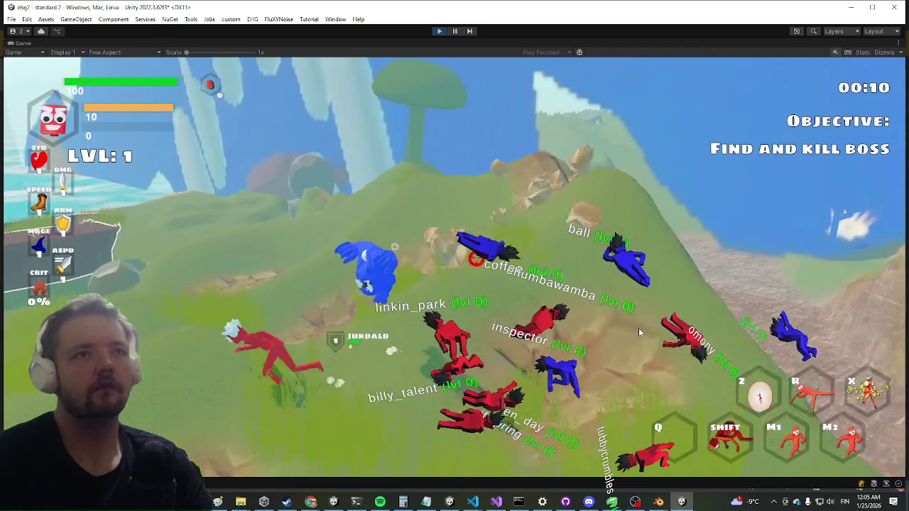
click(463, 267)
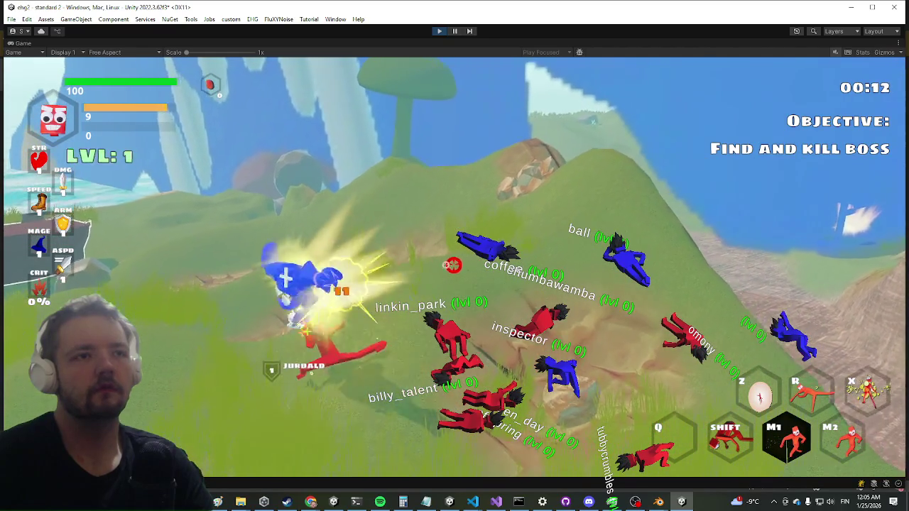
click(458, 268)
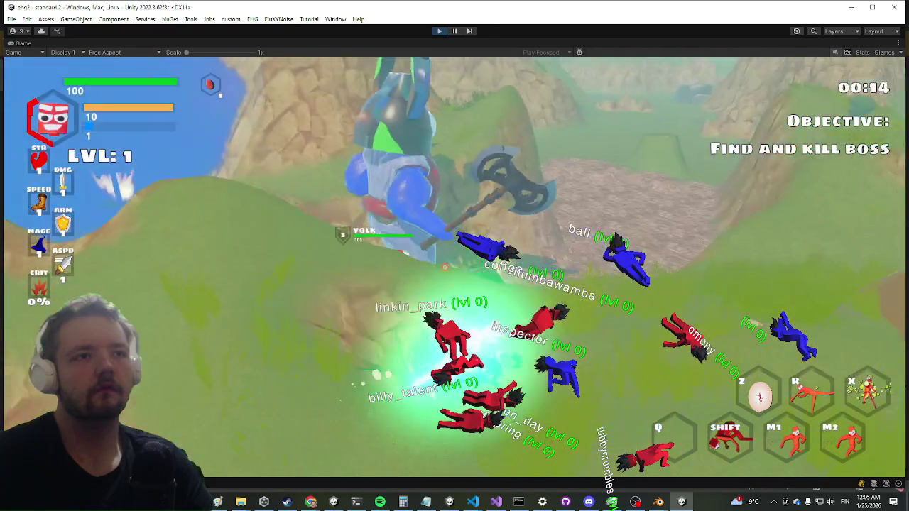
key(w)
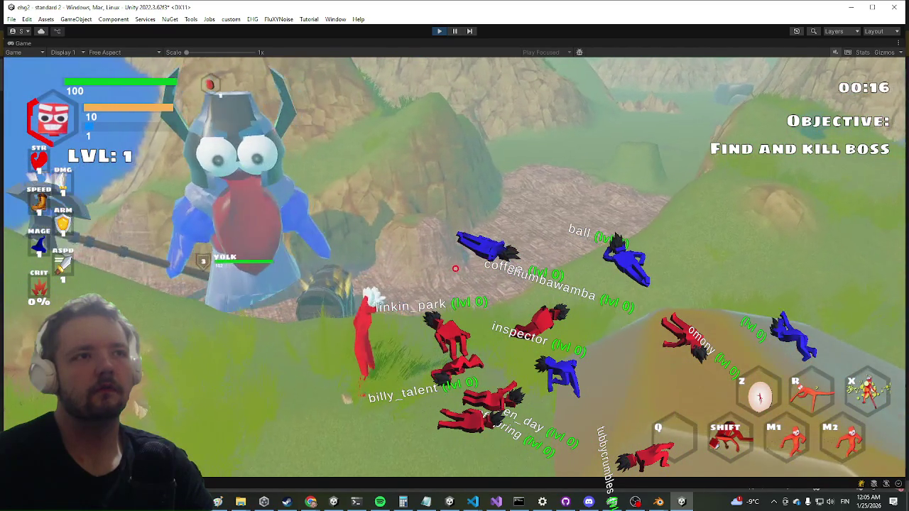
click(455, 268)
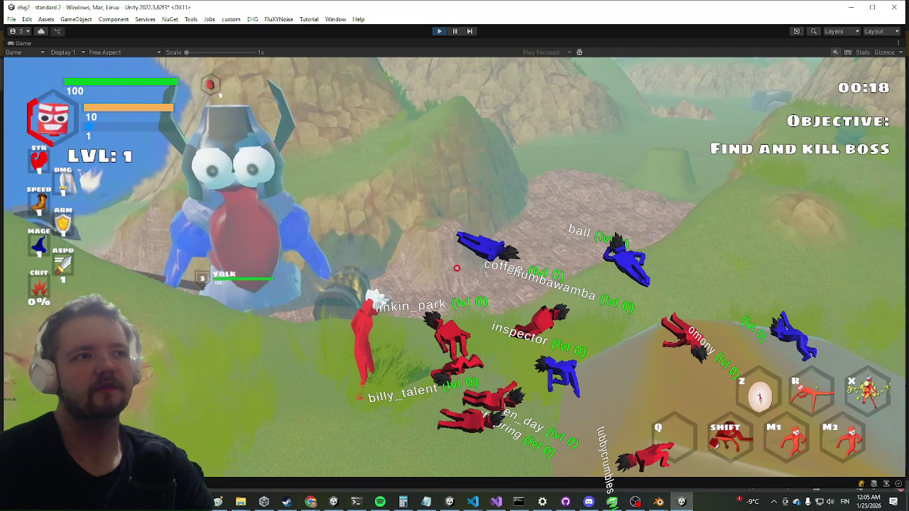
key(w)
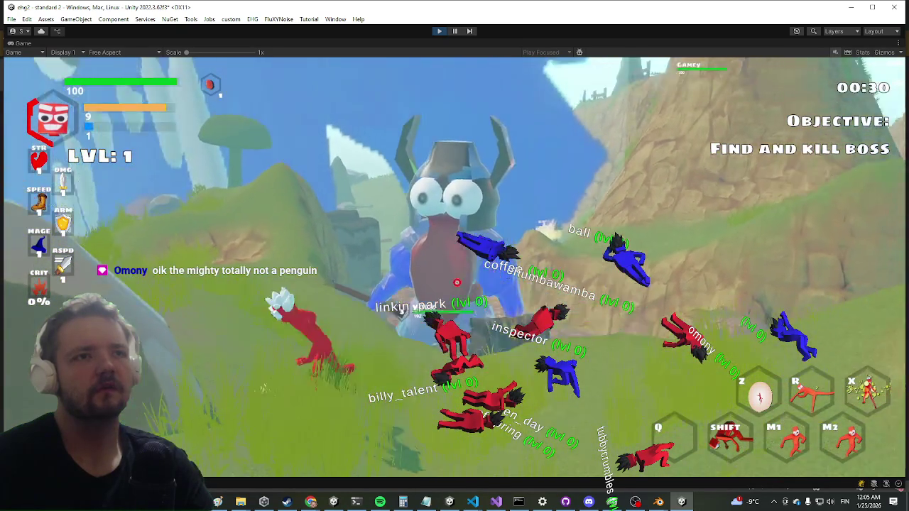
key(shift+space)
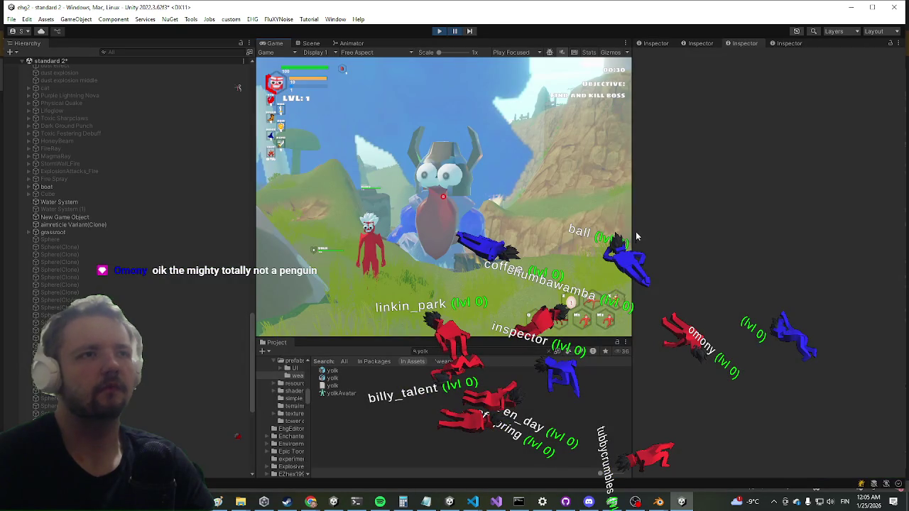
Set the Third Person Controller's Move Speed and Sprint Speed both to 8, then resume the game
scroll(687, 306, down, 5)
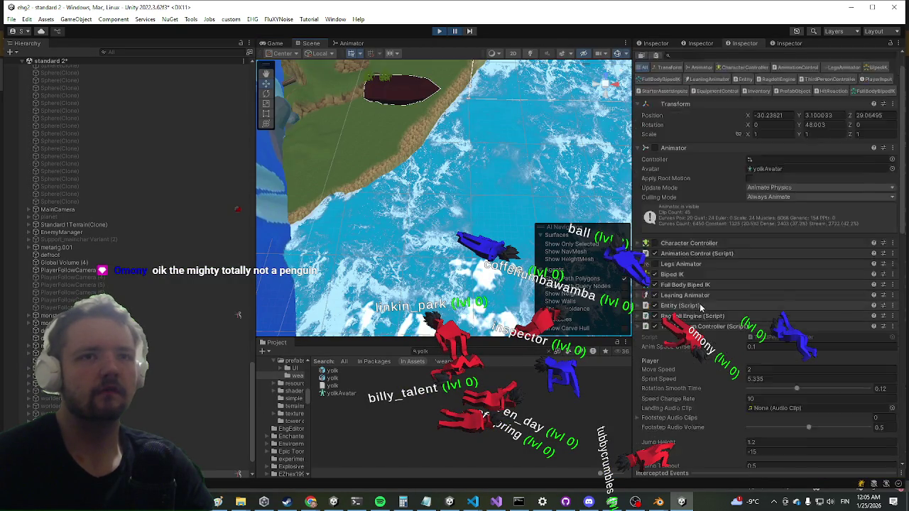
click(782, 240)
text(5)
click(785, 248)
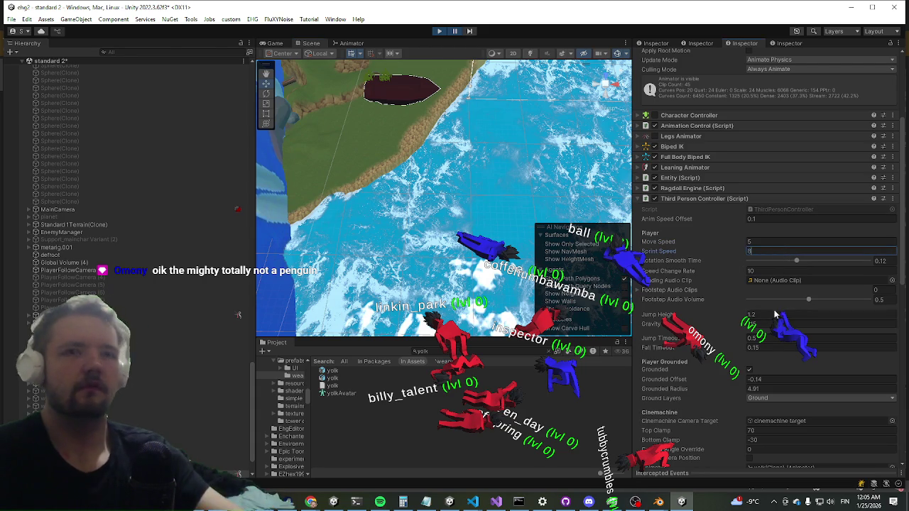
text(8)
click(775, 242)
text(8)
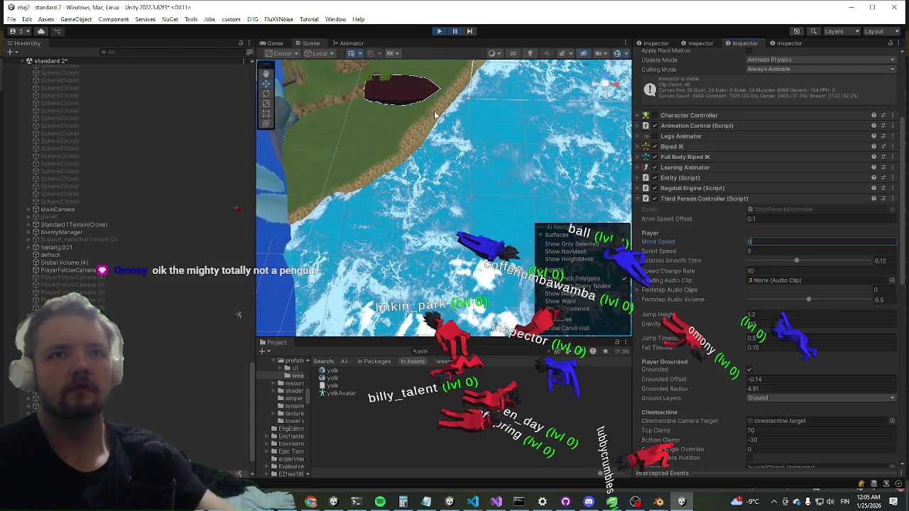
click(440, 31)
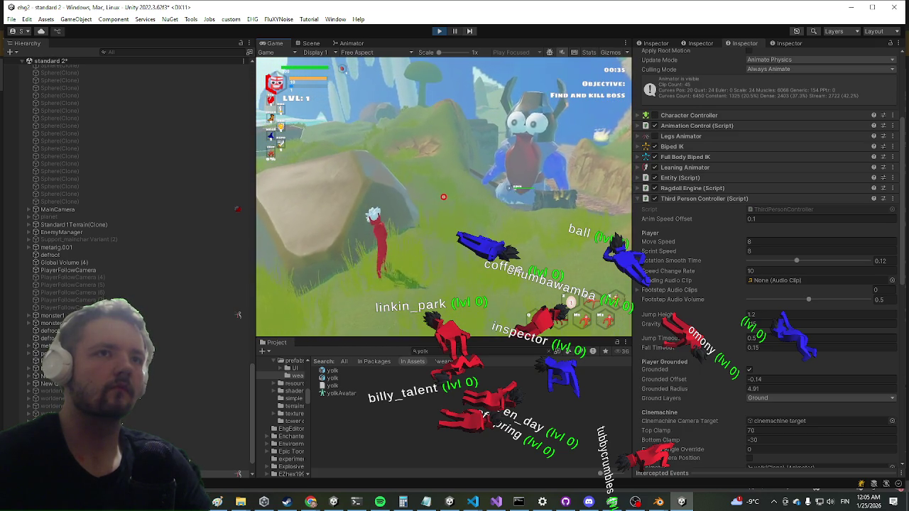
Collapse the Third Person Controller component in the Inspector
key(super)
click(725, 201)
click(725, 201)
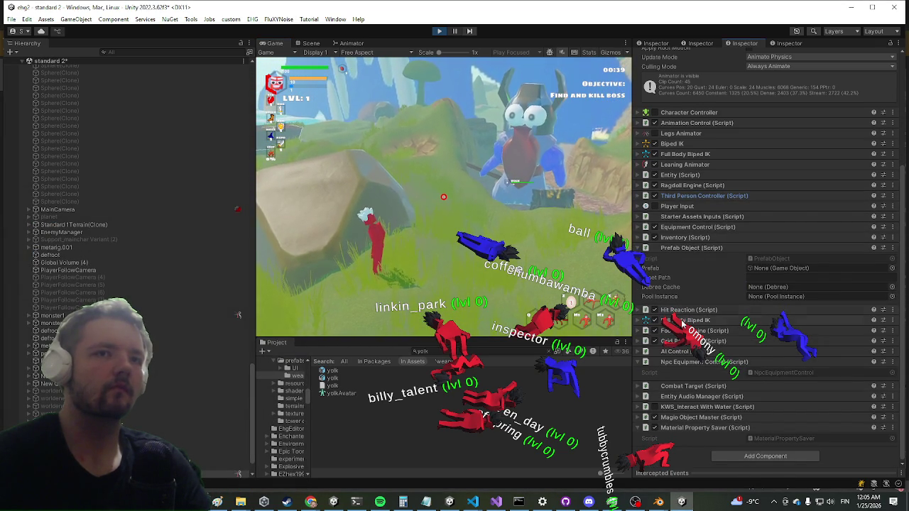
Expand and review the Footstep Engine fields, then expand the Ragdoll Engine (Script) settings
click(671, 332)
scroll(705, 265, down, 3)
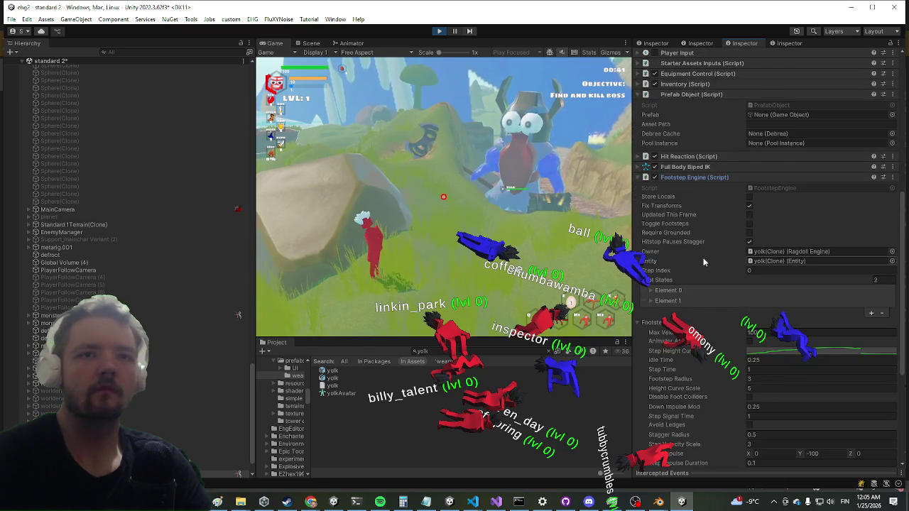
scroll(703, 263, down, 3)
scroll(703, 264, down, 3)
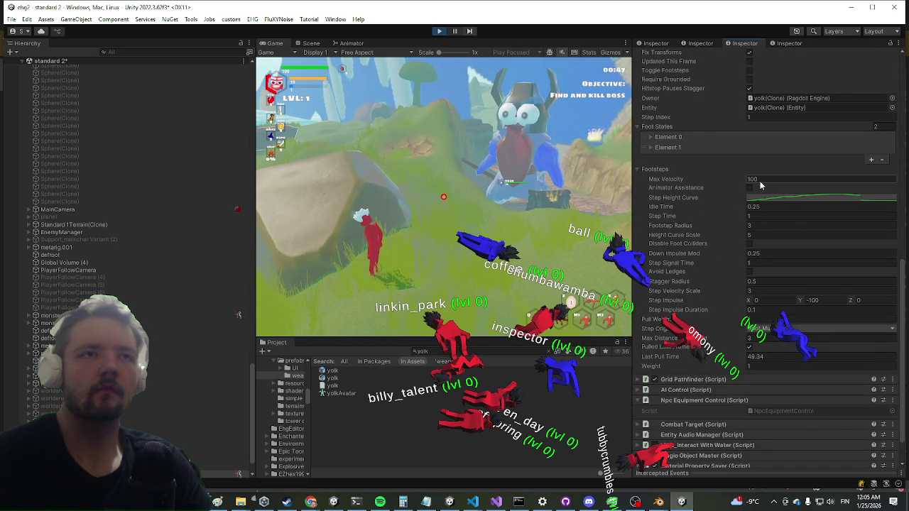
scroll(750, 235, down, 2)
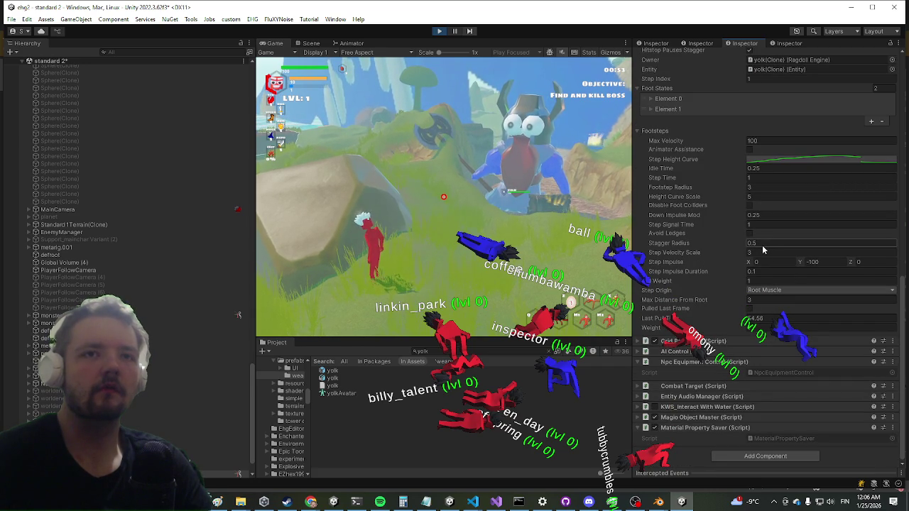
scroll(806, 192, up, 1)
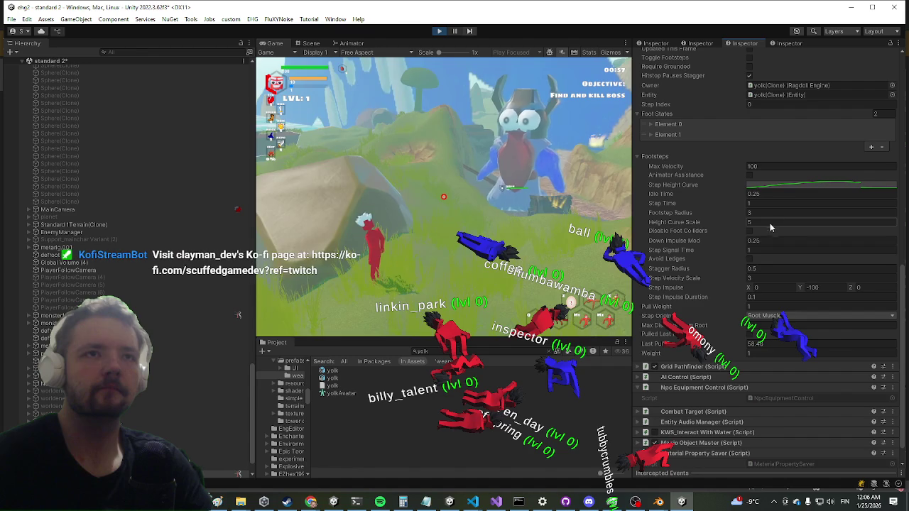
scroll(748, 242, up, 11)
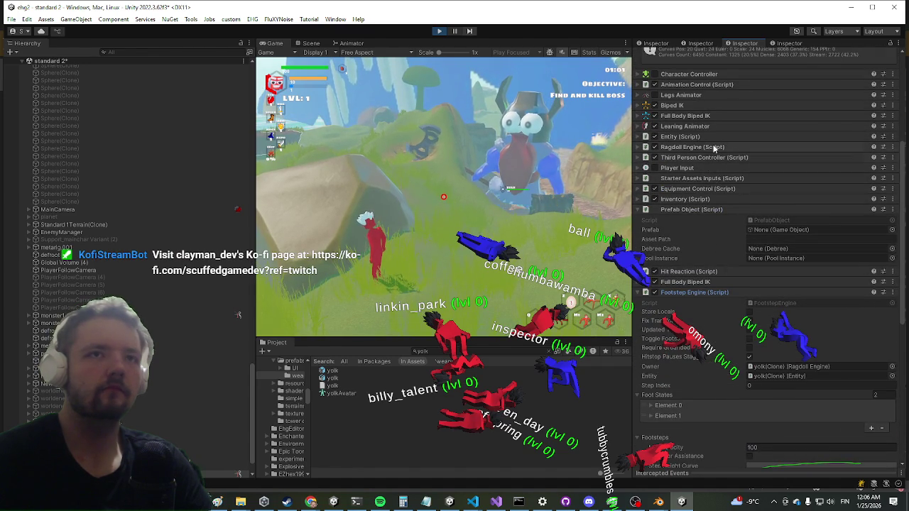
click(723, 146)
scroll(744, 149, down, 15)
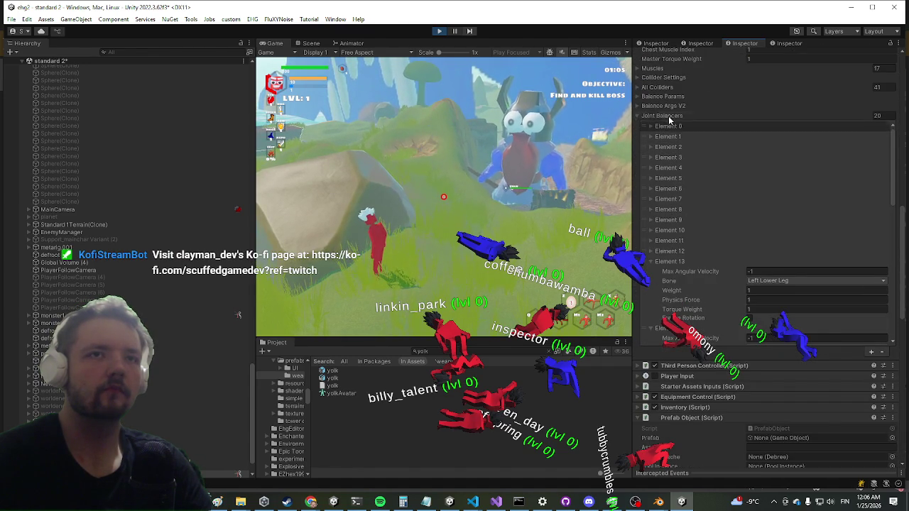
Under Balance Args V2, set Root Idle Velocity to 100 and Max Angular Velocity to 5000
click(664, 115)
click(678, 105)
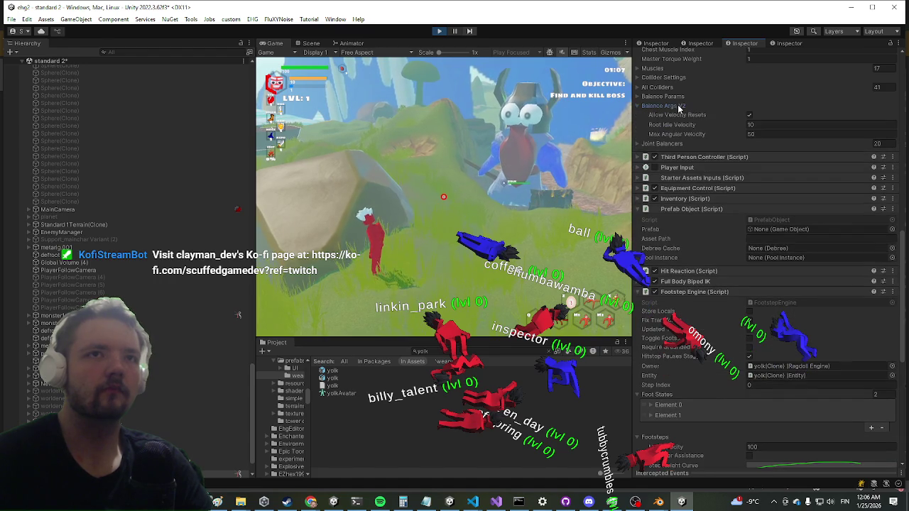
click(779, 124)
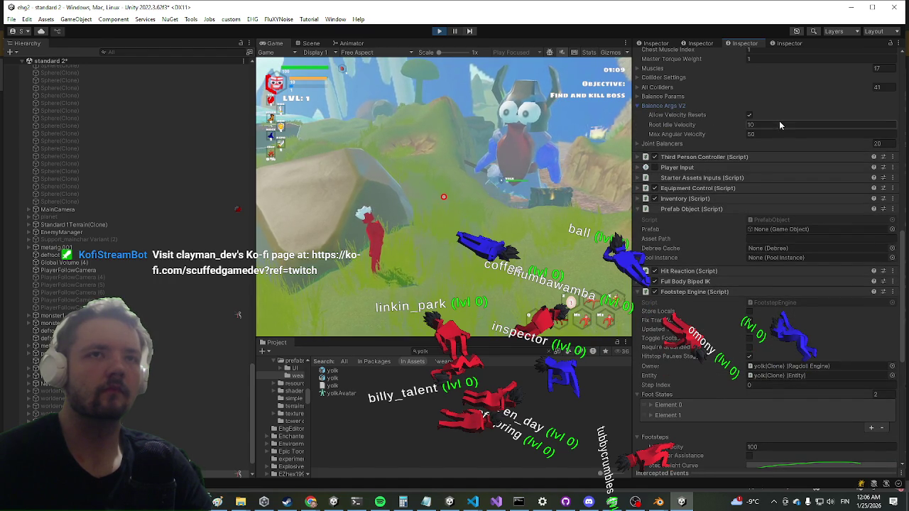
text(100)
key(Tab)
text(5000)
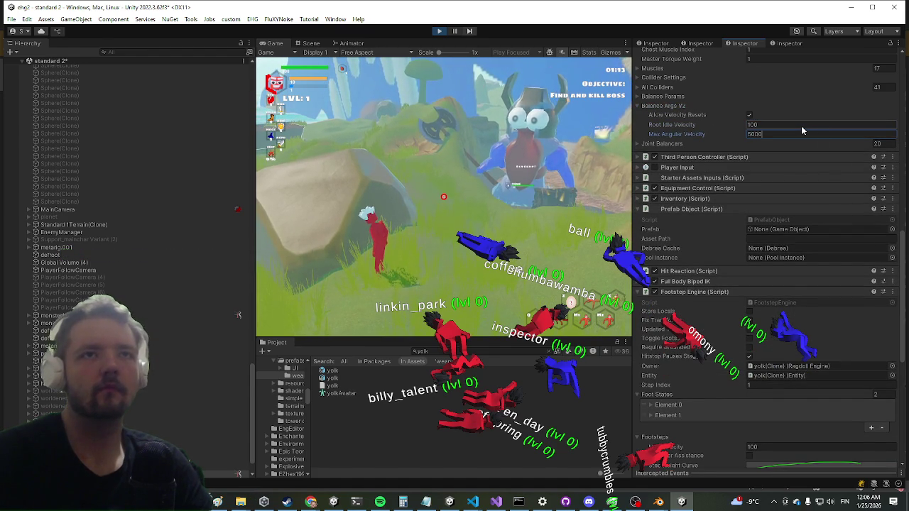
scroll(801, 130, up, 4)
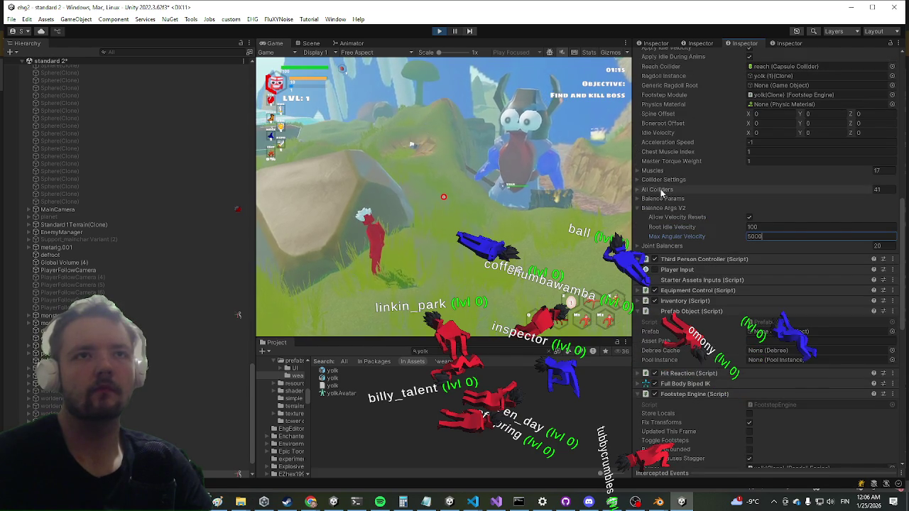
click(512, 209)
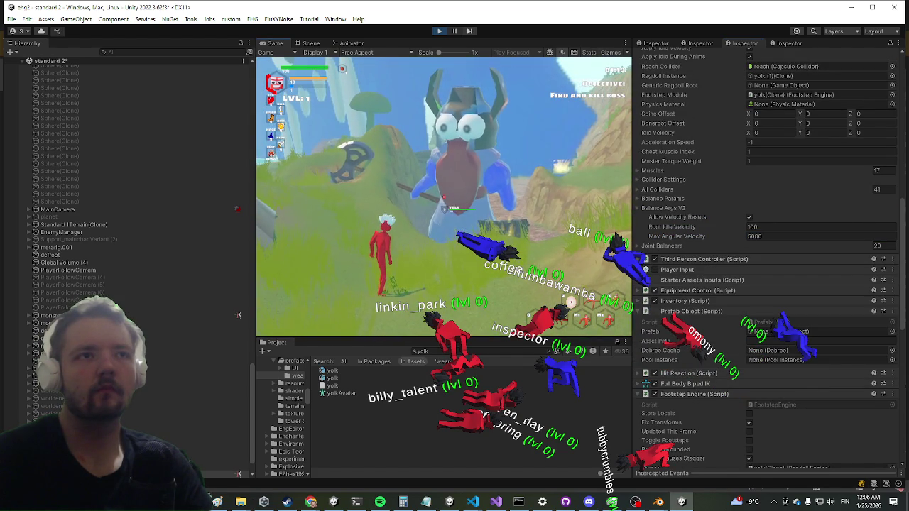
Reselect the Max Angular Velocity value, then begin editing the Footstep Radius value
key(super)
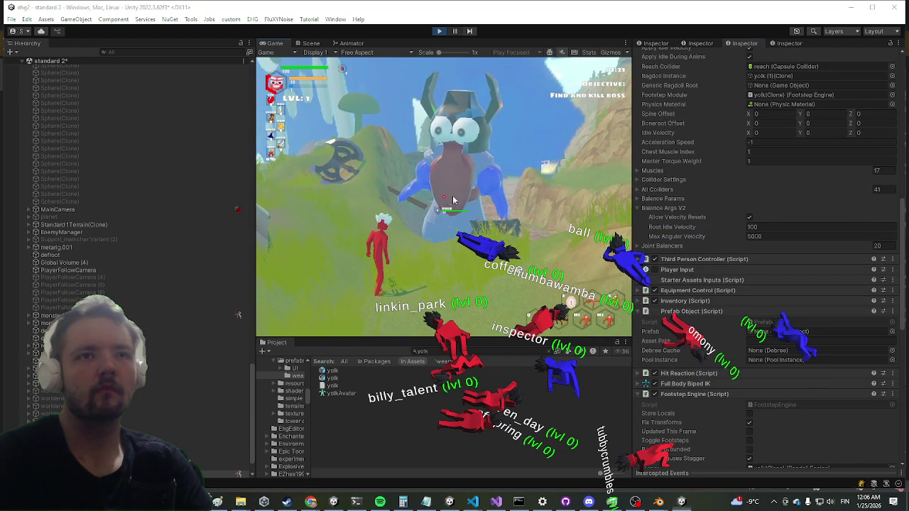
click(736, 237)
scroll(709, 256, down, 4)
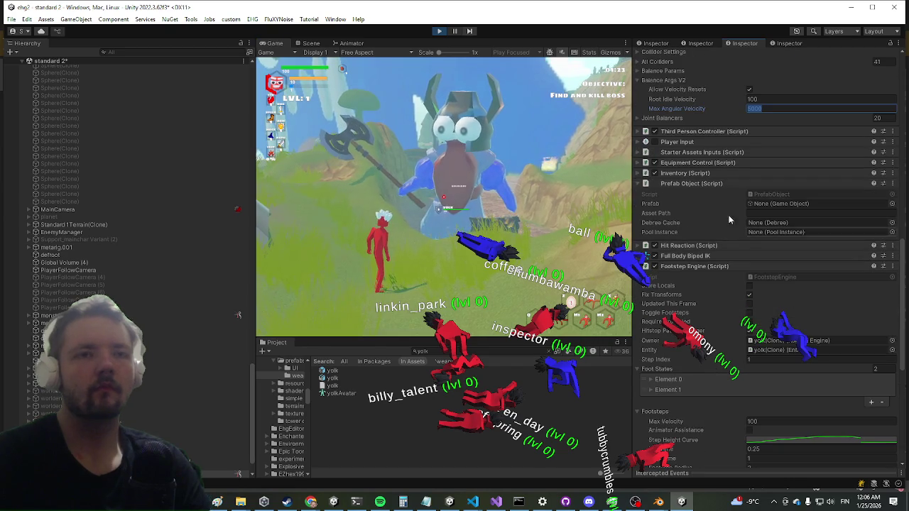
scroll(709, 256, down, 8)
click(777, 211)
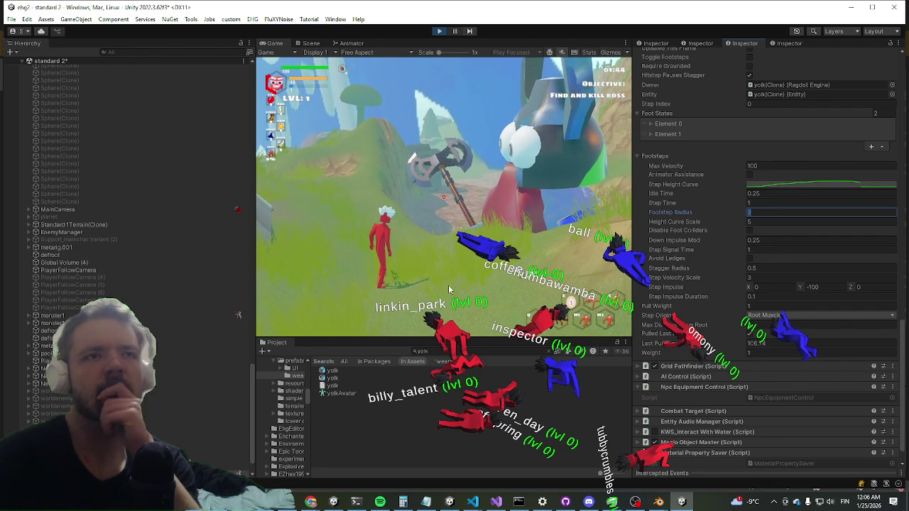
scroll(756, 241, up, 5)
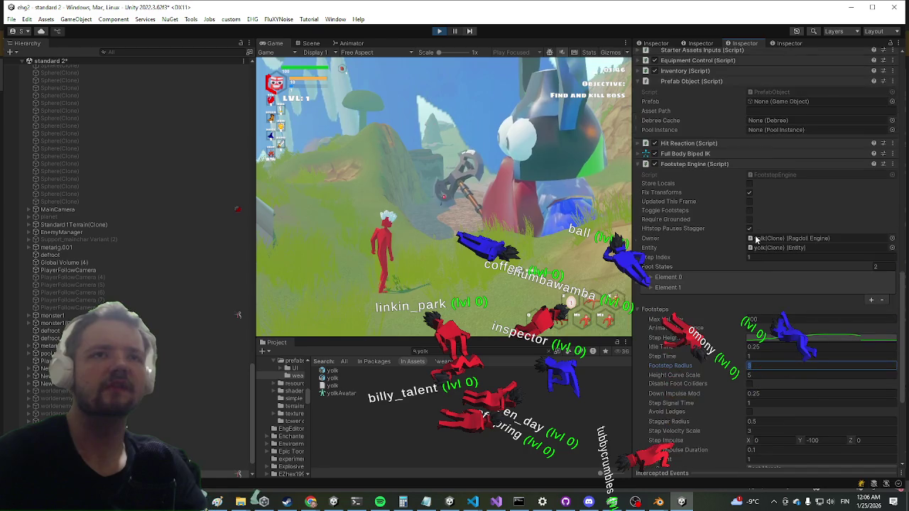
click(338, 208)
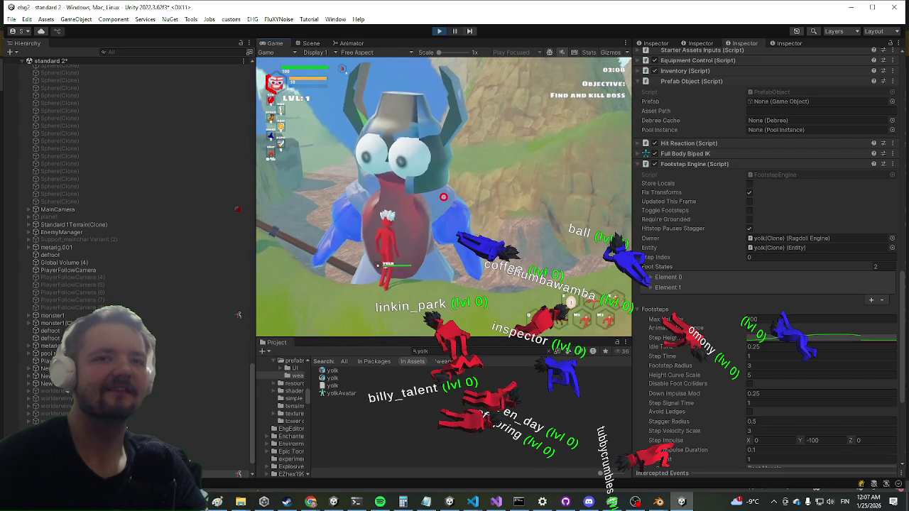
key(super)
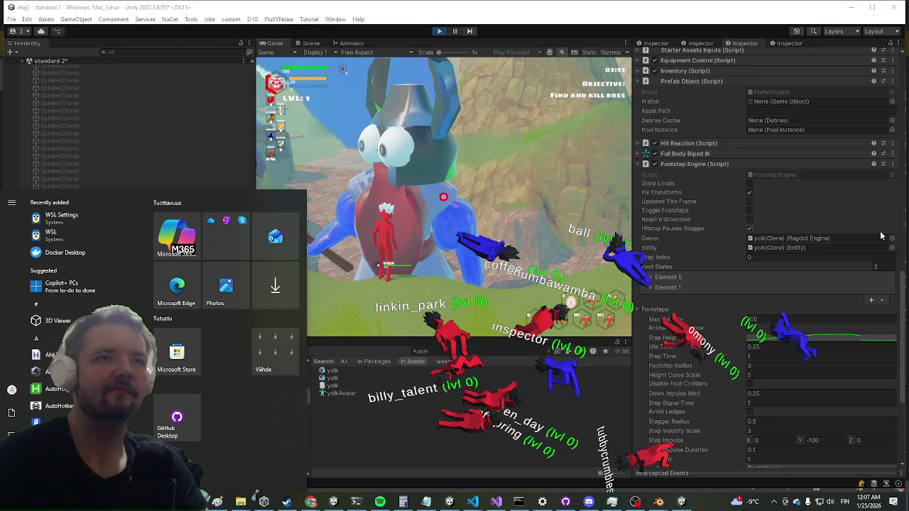
scroll(853, 227, up, 8)
scroll(802, 238, up, 4)
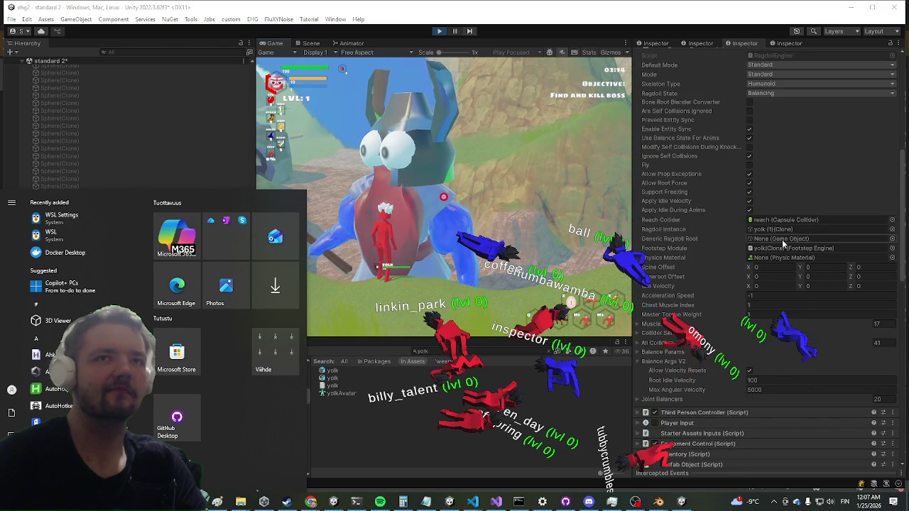
click(772, 305)
scroll(746, 277, up, 6)
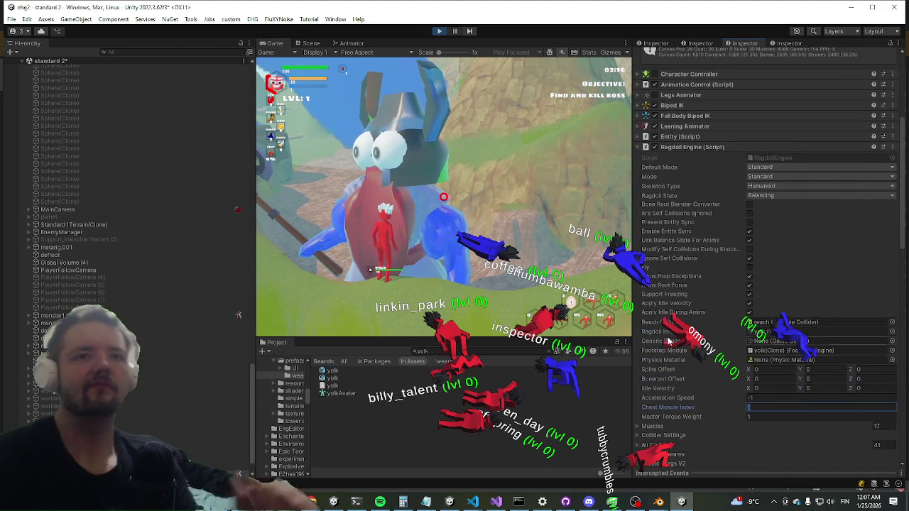
scroll(754, 243, up, 2)
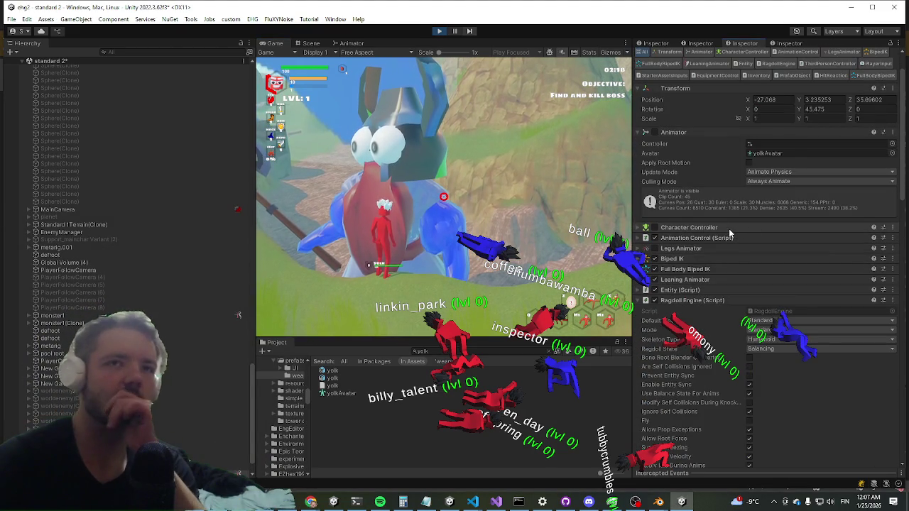
scroll(730, 178, down, 15)
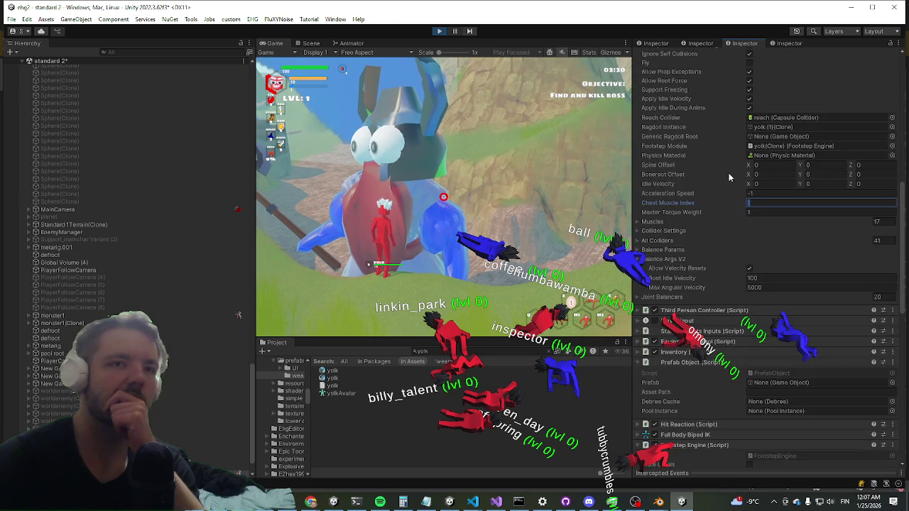
scroll(726, 177, down, 8)
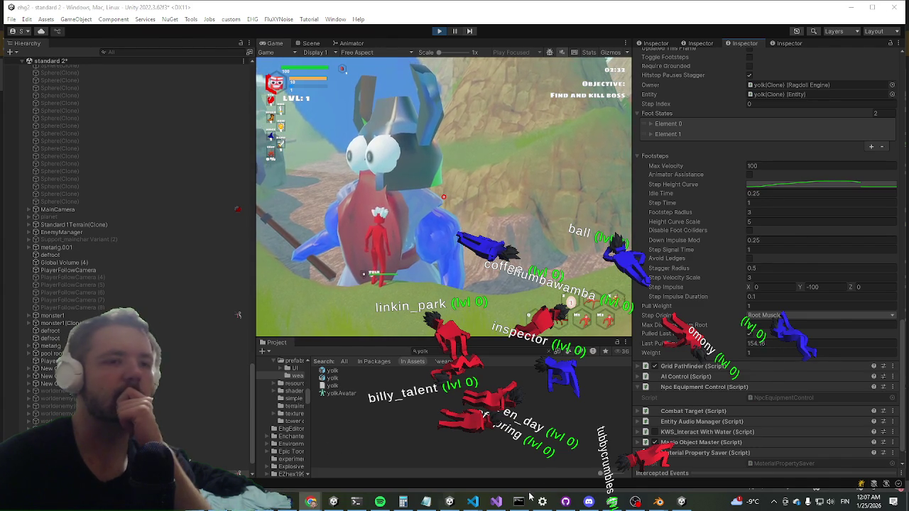
click(565, 502)
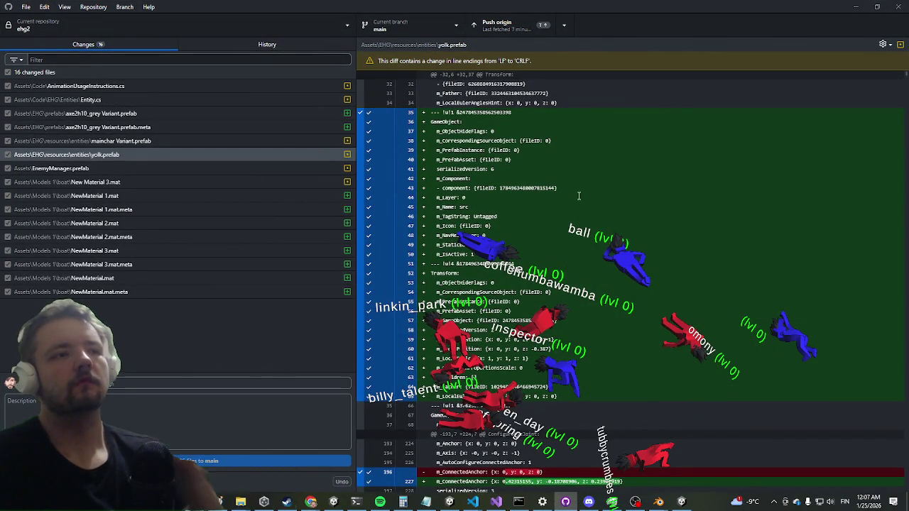
key(alt+Tab)
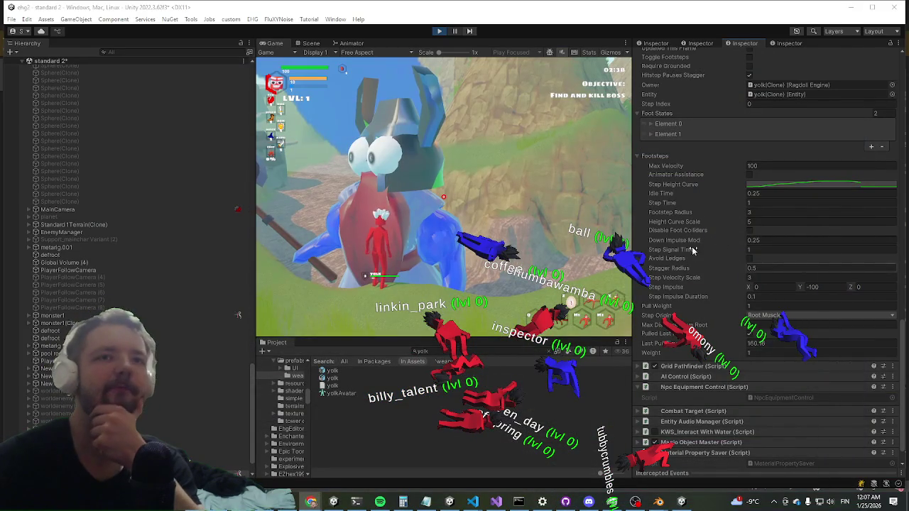
Scroll to the boss's Ragdoll Engine and select the Idle Velocity Y field for editing
scroll(727, 228, down, 1)
scroll(730, 192, up, 6)
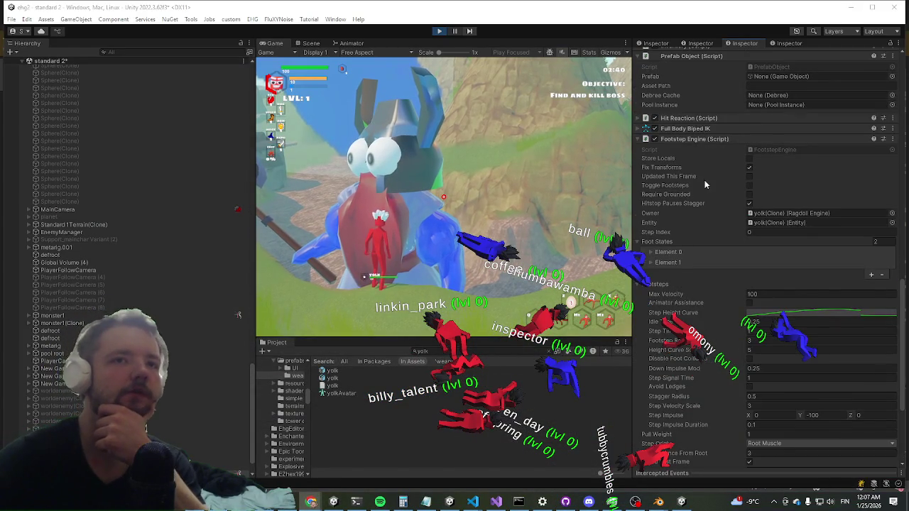
scroll(717, 182, up, 2)
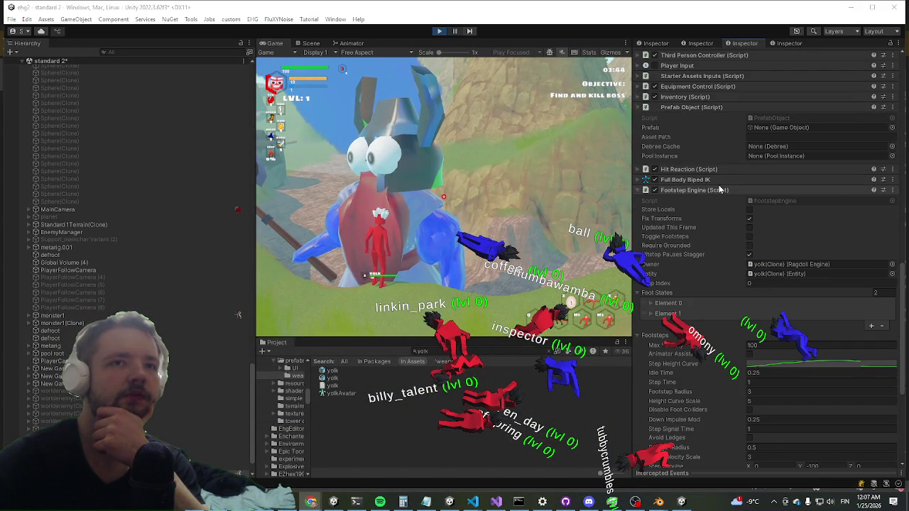
scroll(719, 186, down, 3)
scroll(718, 185, up, 9)
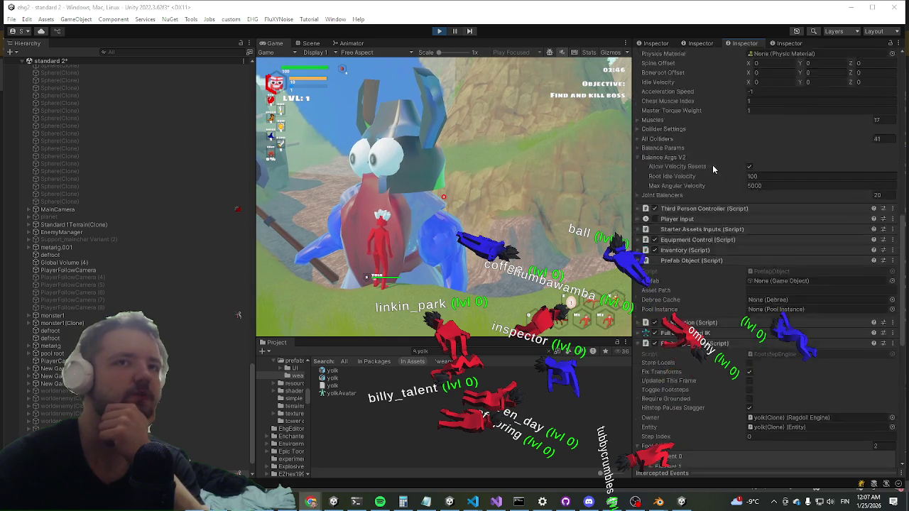
scroll(713, 168, up, 14)
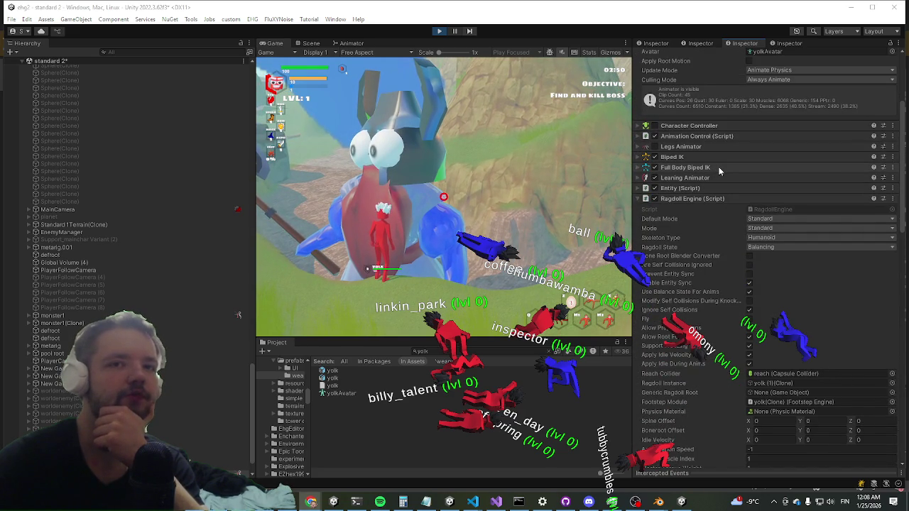
scroll(723, 171, down, 4)
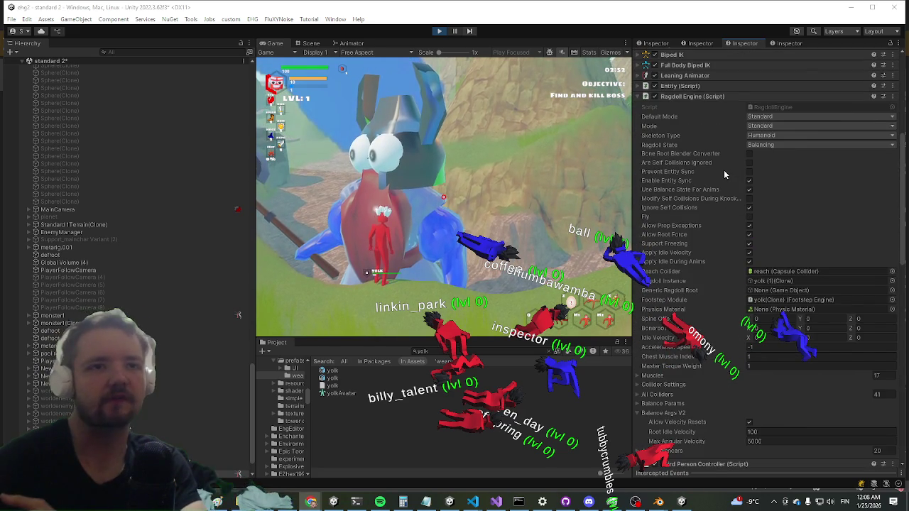
scroll(721, 174, up, 2)
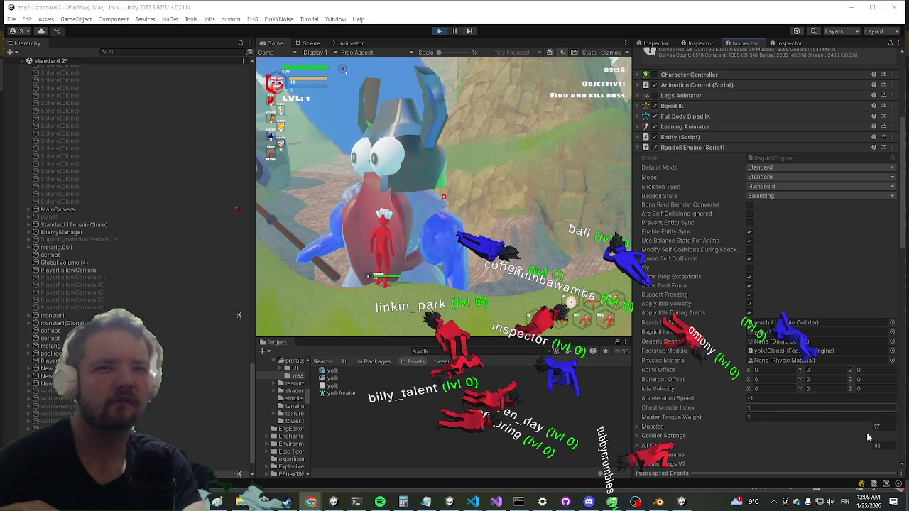
click(842, 395)
click(840, 390)
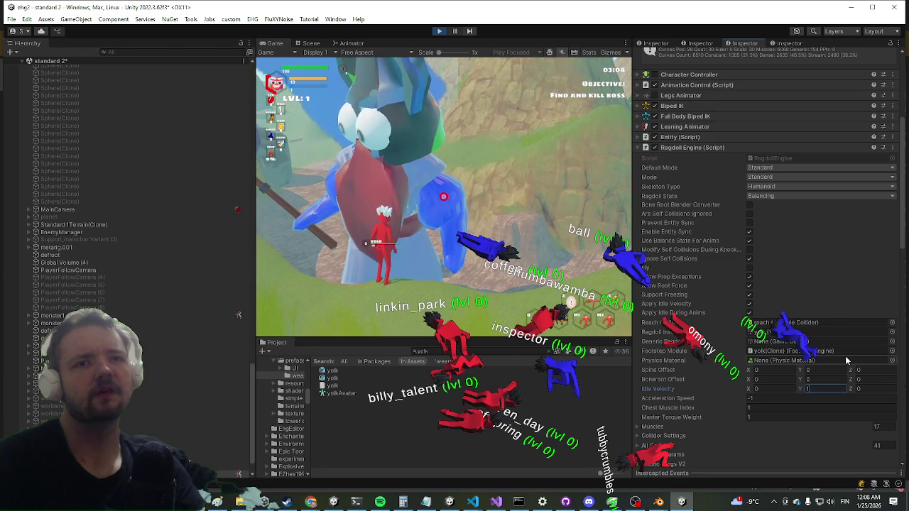
click(426, 242)
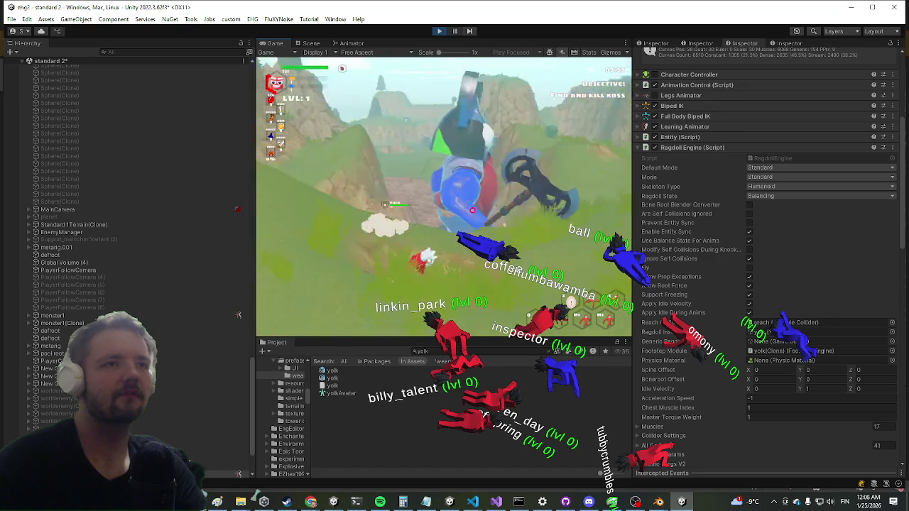
key(super)
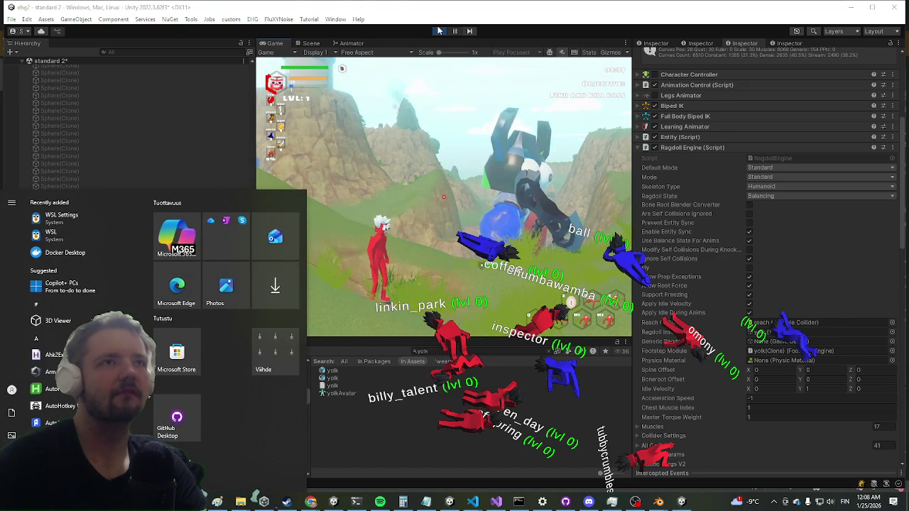
Stop the running game and open the yolk prefab from the Project panel
key(super)
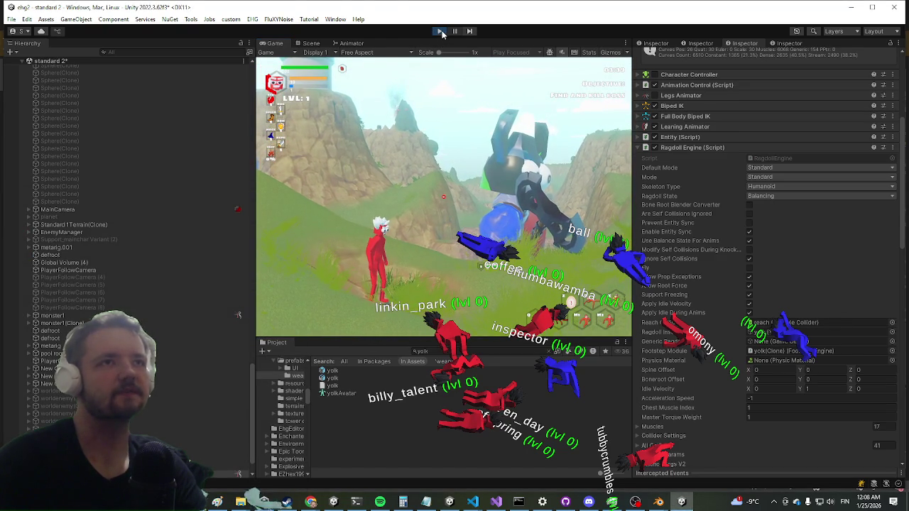
click(440, 32)
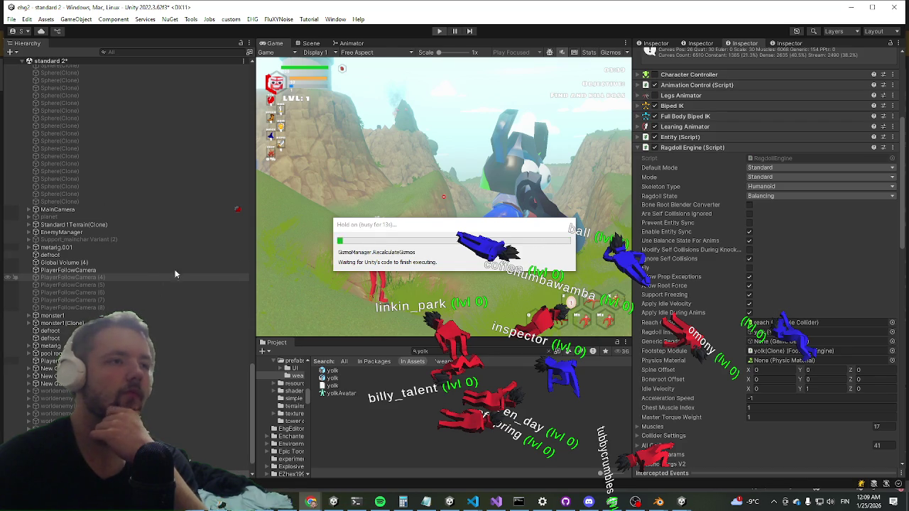
click(332, 377)
click(332, 370)
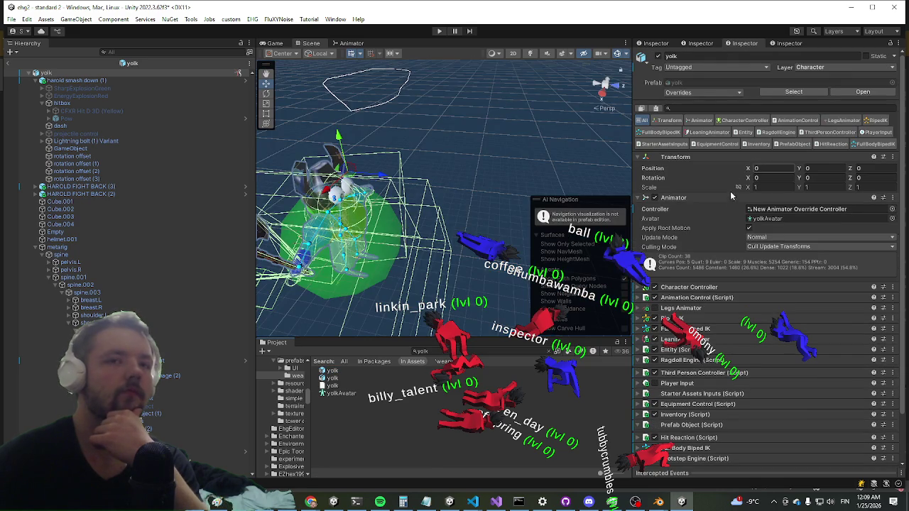
Scroll the prefab's Inspector and check Visual Studio and GitHub Desktop for uncommitted changes
scroll(730, 188, down, 10)
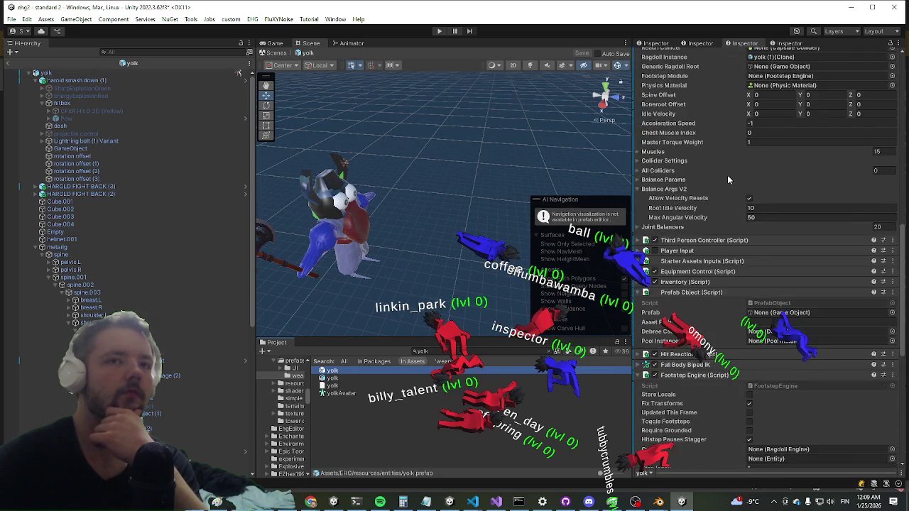
scroll(723, 175, down, 10)
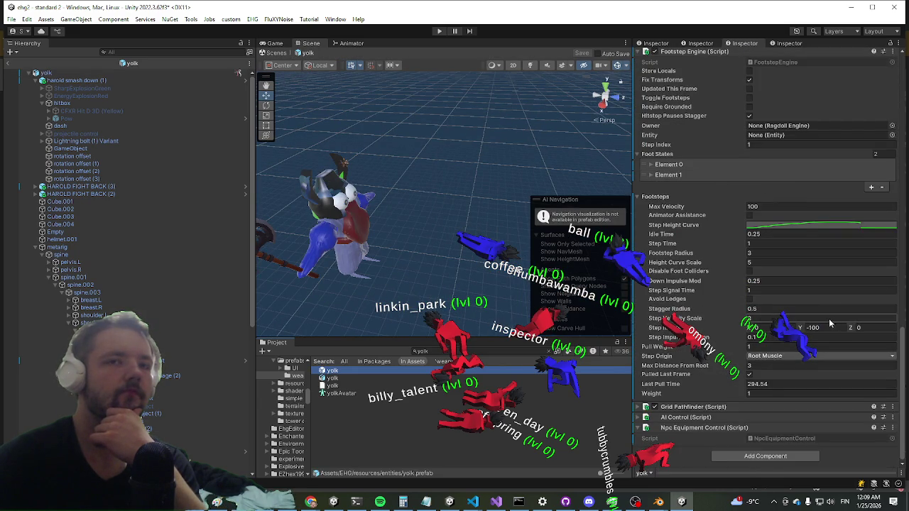
scroll(809, 319, up, 8)
scroll(804, 235, up, 1)
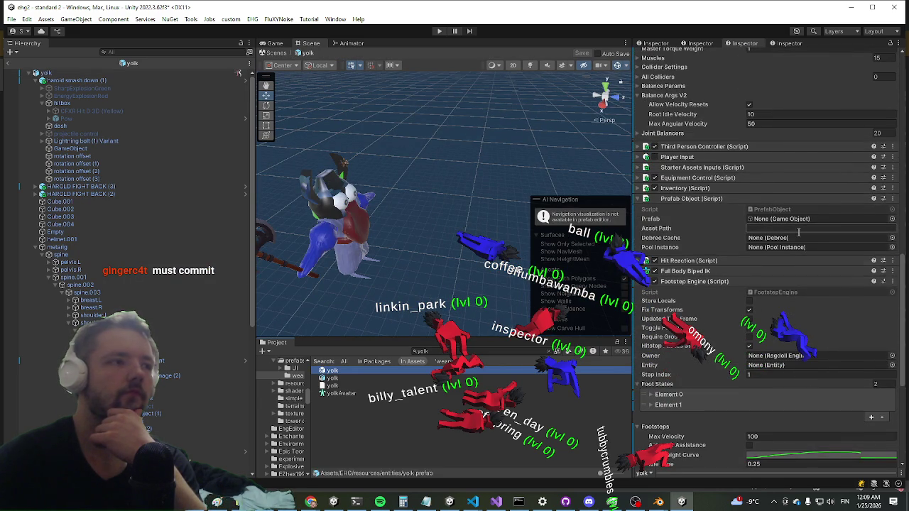
scroll(781, 241, down, 8)
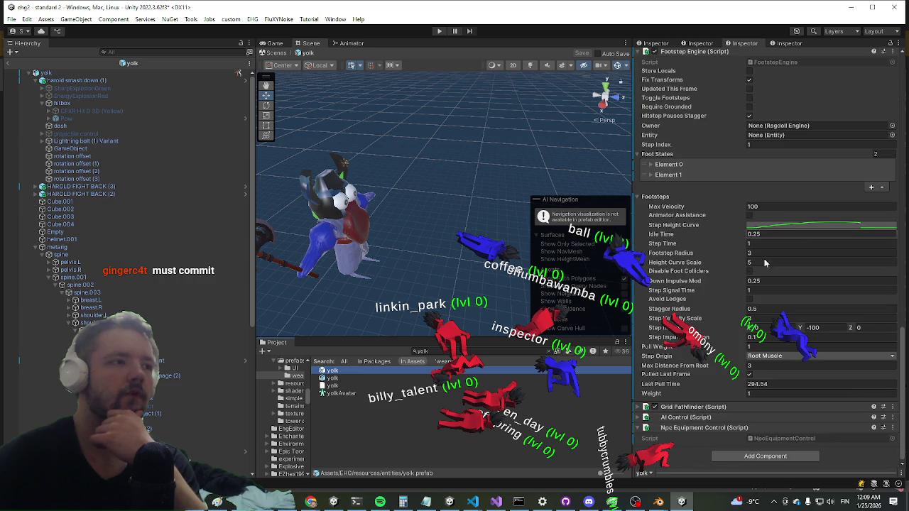
click(499, 502)
click(500, 502)
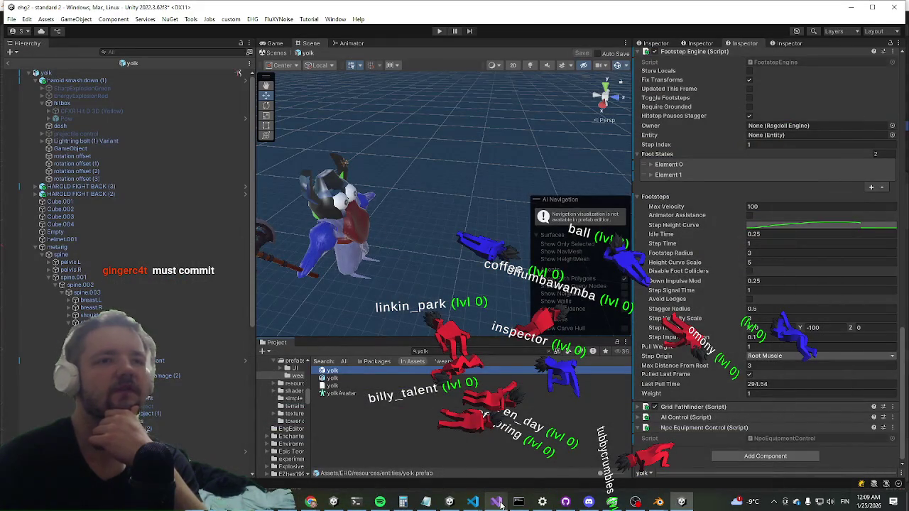
click(565, 502)
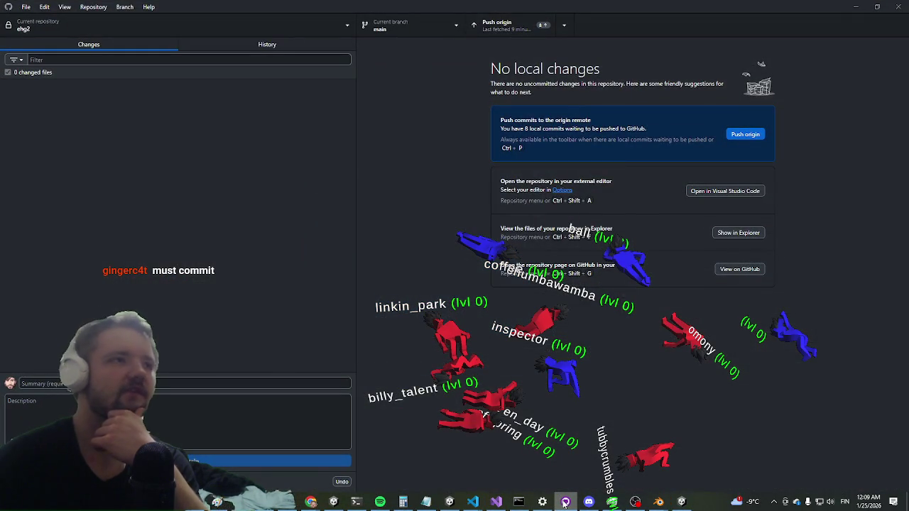
click(564, 503)
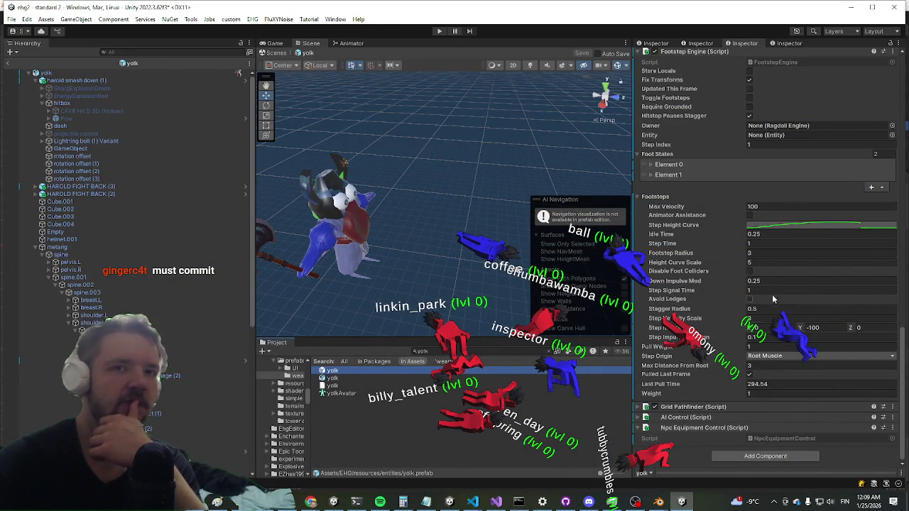
Set the prefab's Ragdoll Engine Idle Velocity Y to 1 and review the change in GitHub Desktop
scroll(795, 291, up, 5)
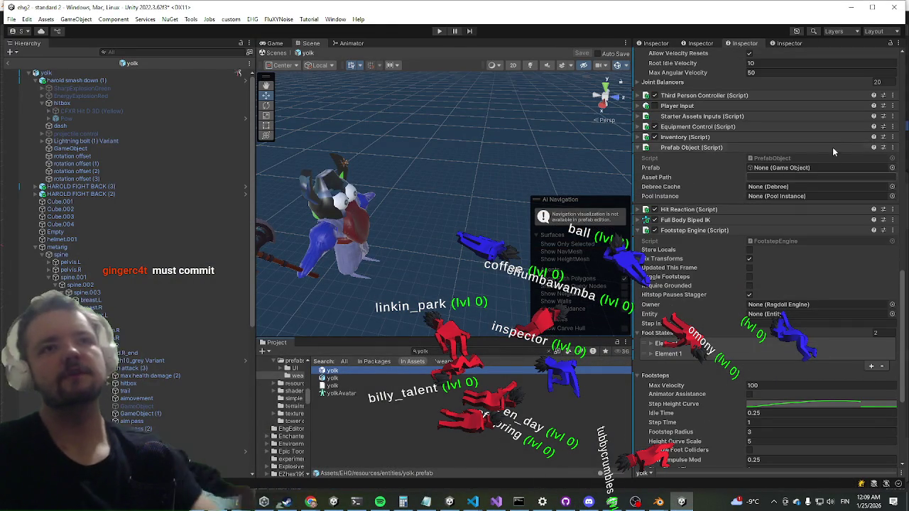
scroll(833, 142, up, 5)
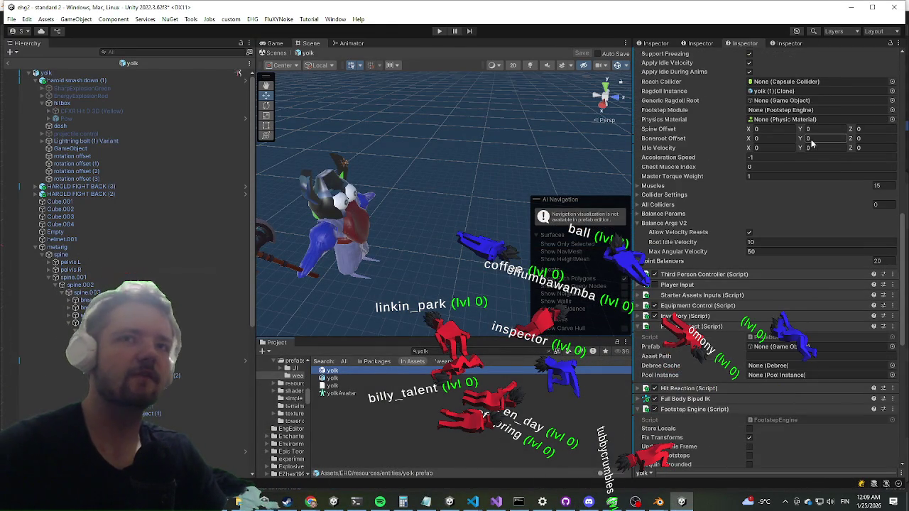
click(813, 147)
text(1)
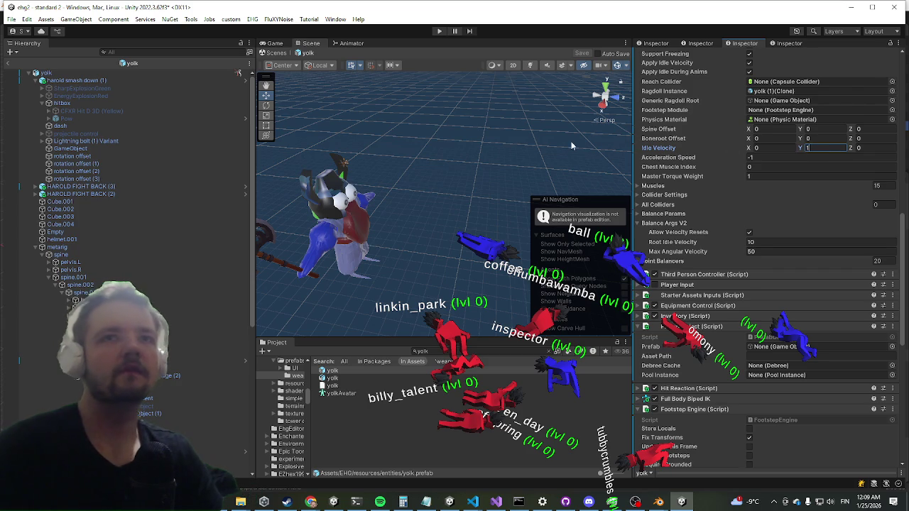
key(Return)
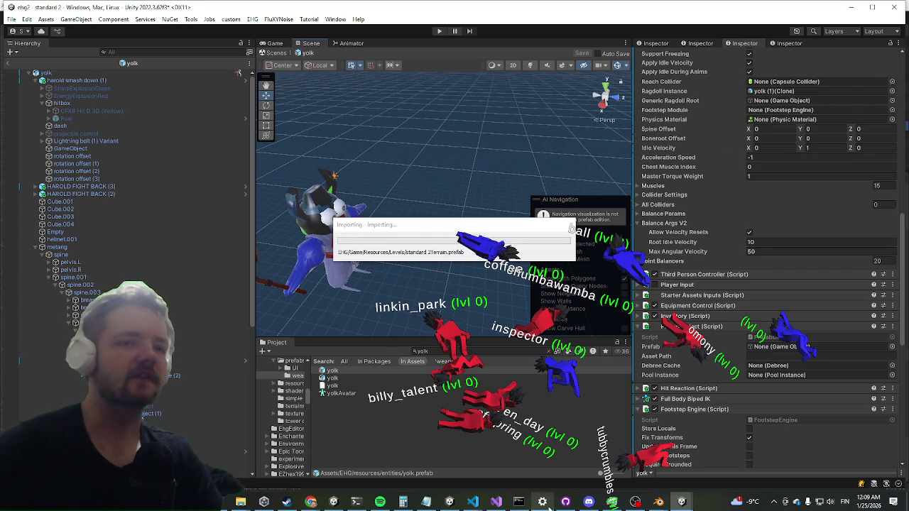
click(565, 502)
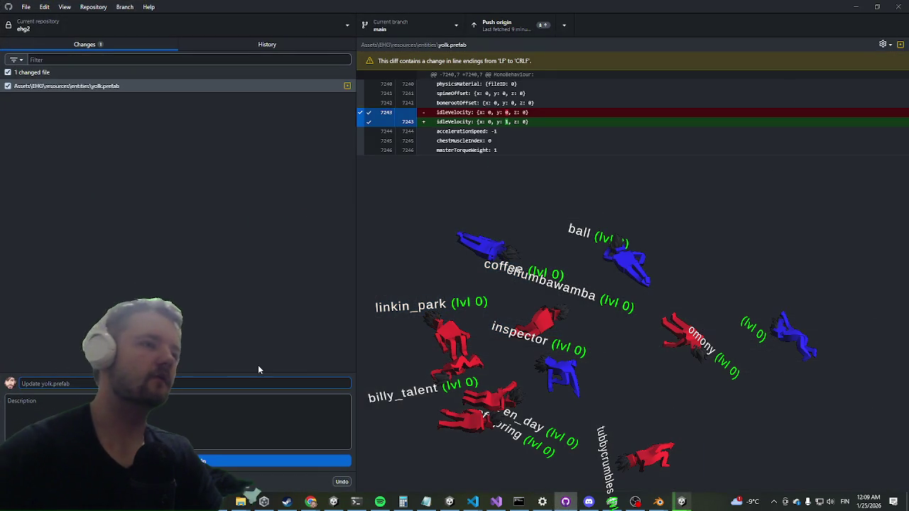
Commit the yolk.prefab change to main with the summary 'must commit', then minimize GitHub Desktop
text(must c)
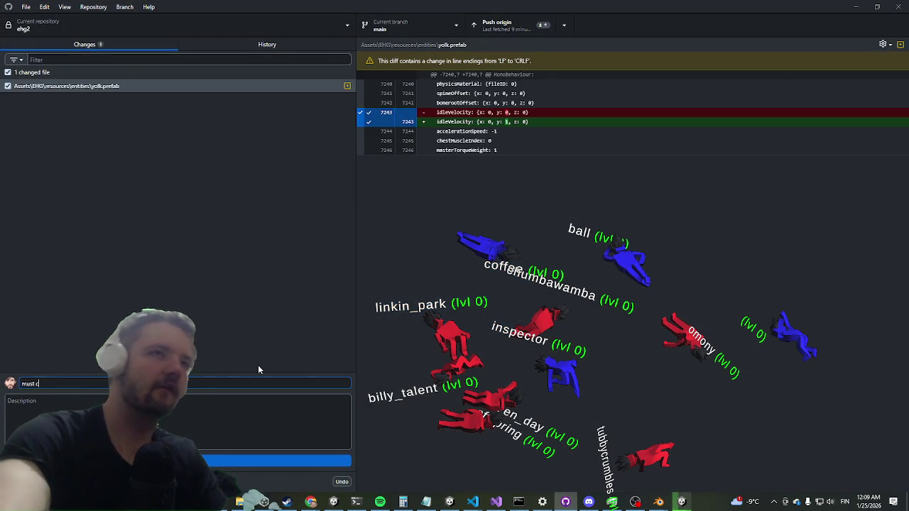
text(ommit)
click(204, 460)
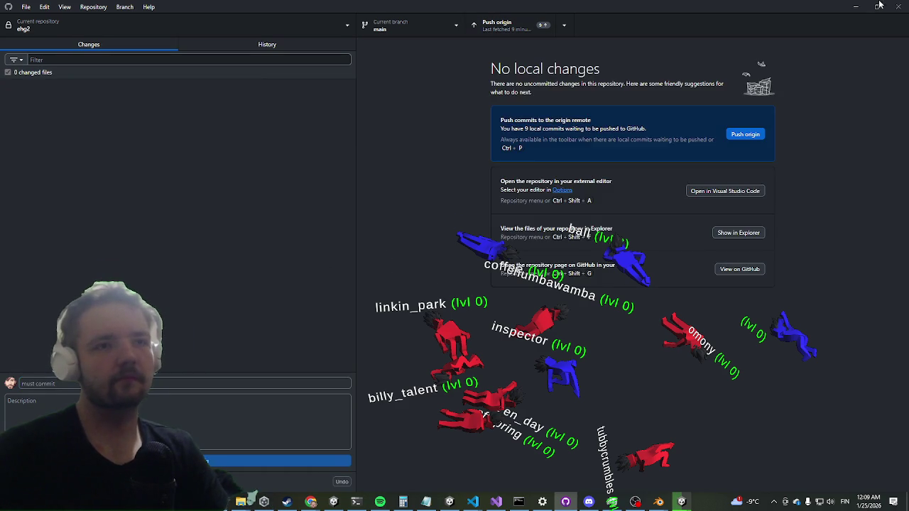
click(856, 7)
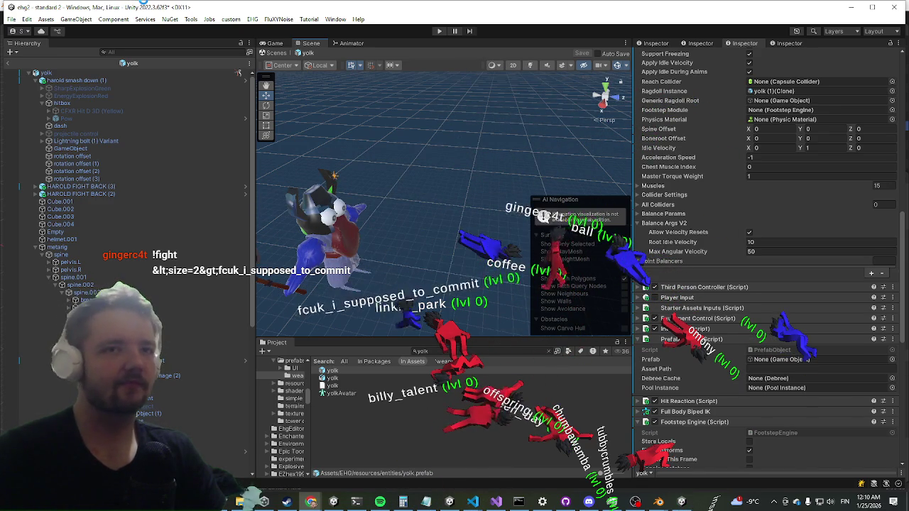
Set the yolk prefab's Balance Args V2 Max Angular Velocity to 5000 and collapse the Ragdoll Engine
click(787, 242)
key(Tab)
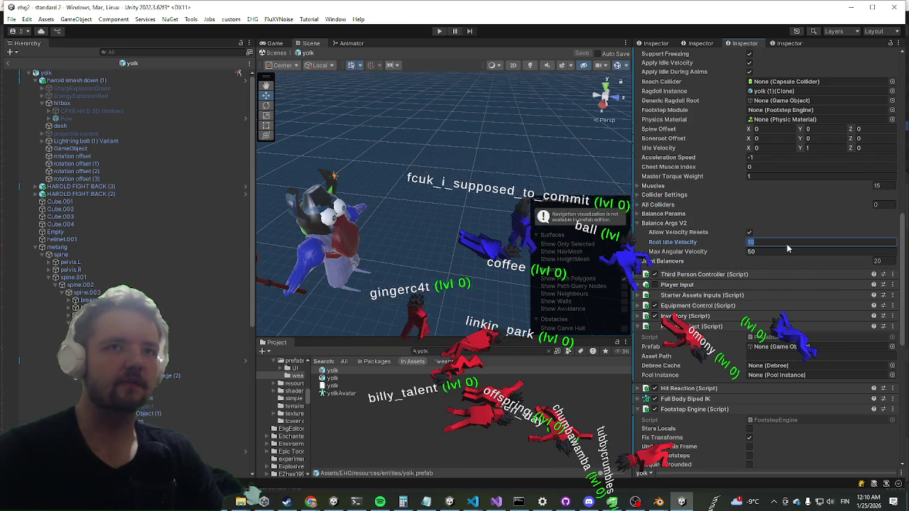
text(5000)
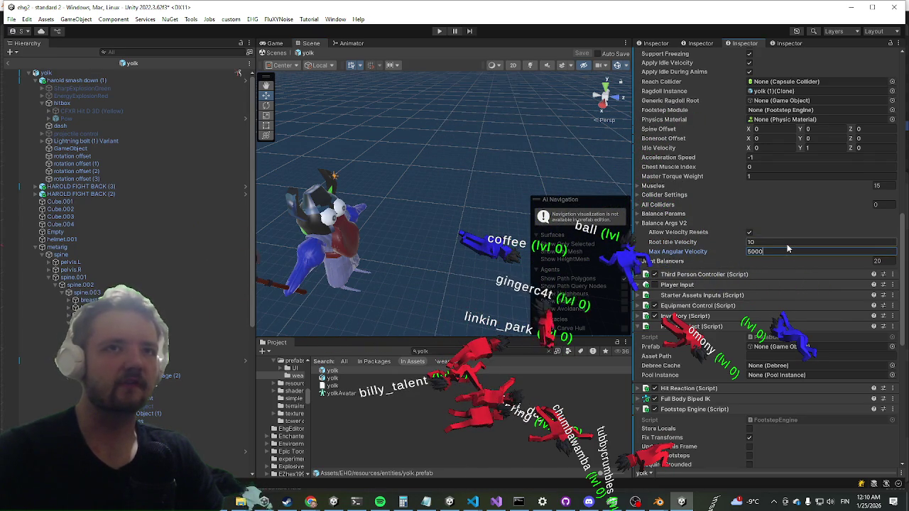
scroll(786, 245, up, 3)
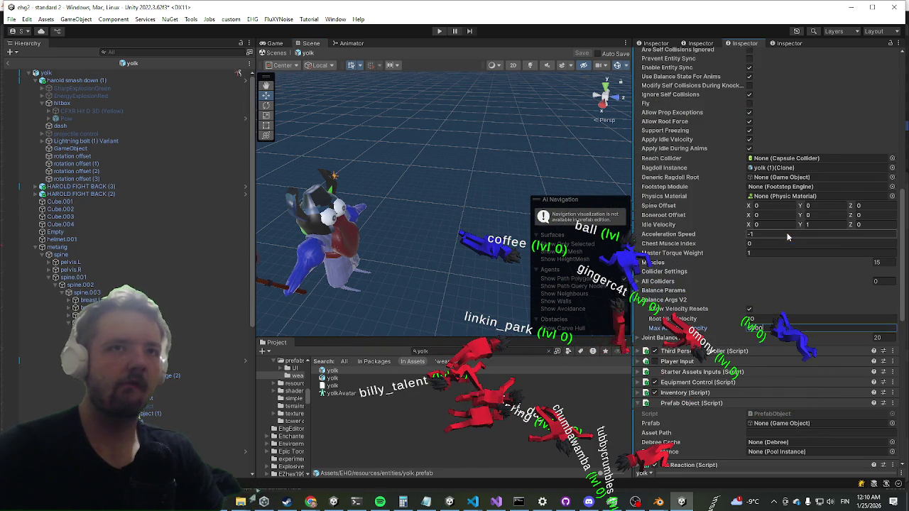
scroll(734, 208, up, 2)
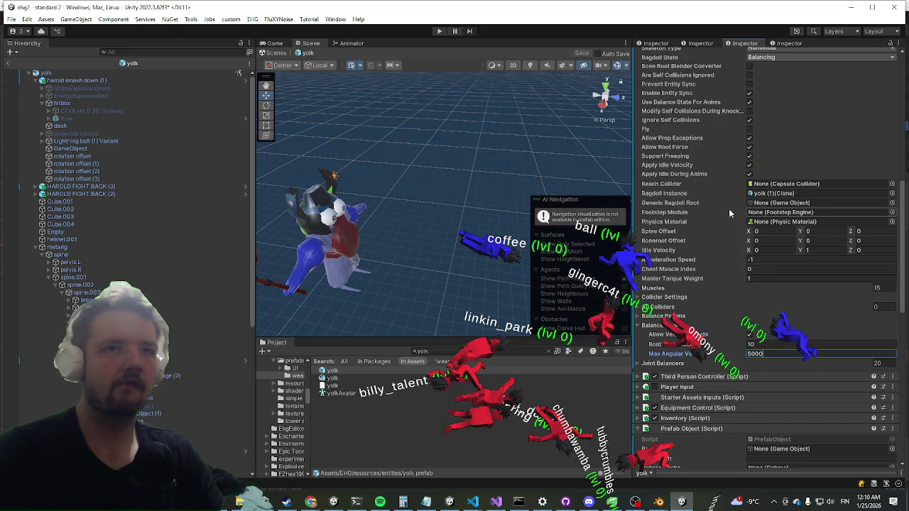
scroll(721, 211, up, 4)
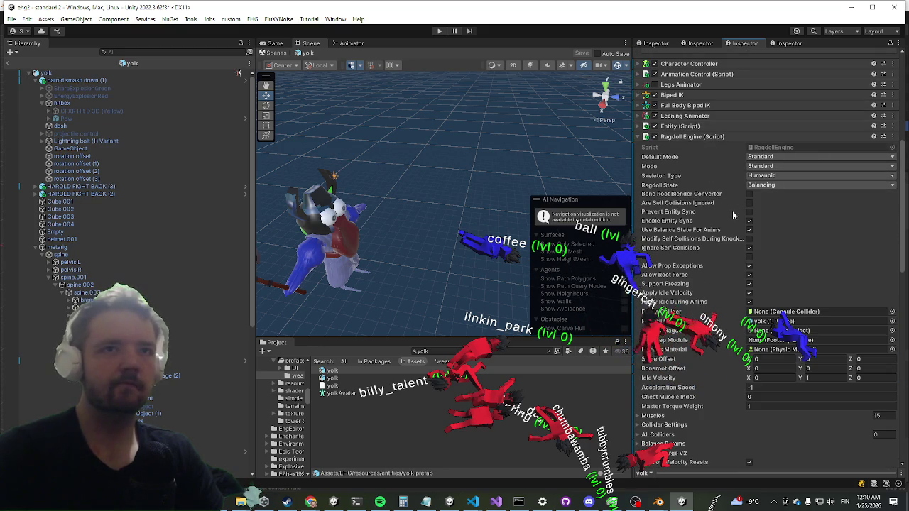
scroll(698, 245, up, 3)
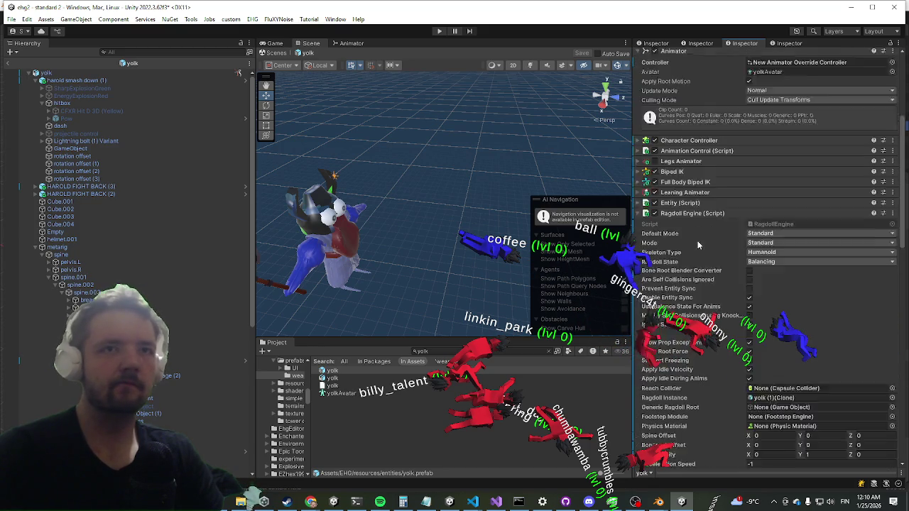
scroll(698, 244, up, 1)
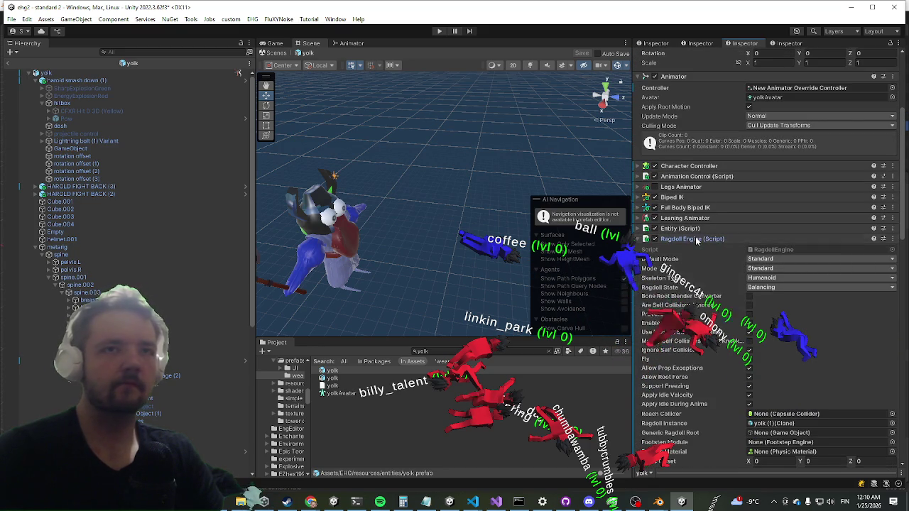
click(692, 239)
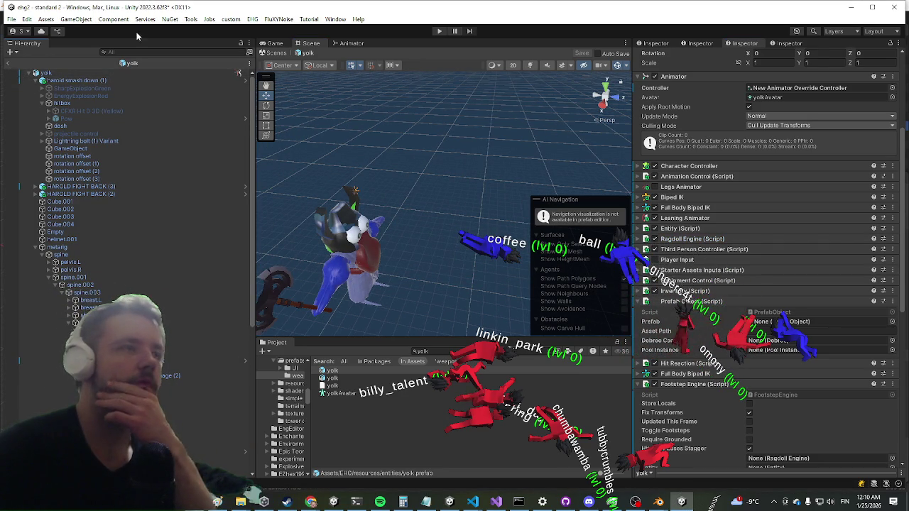
Start Play mode and maximize the Game view to fill the editor
click(439, 31)
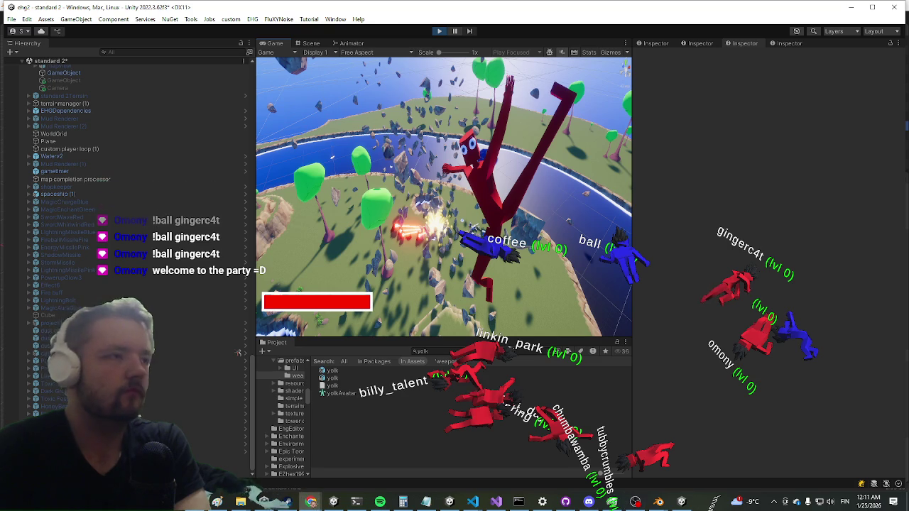
scroll(239, 133, down, 10)
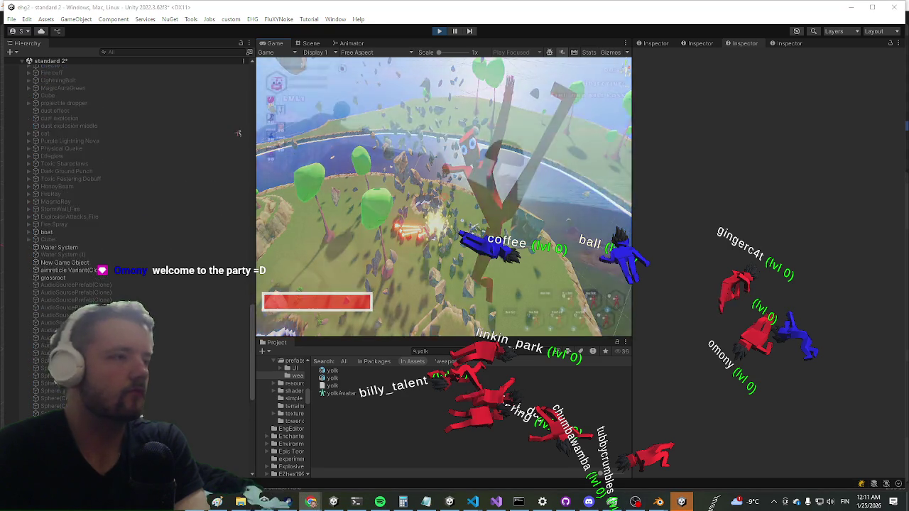
scroll(128, 177, down, 2)
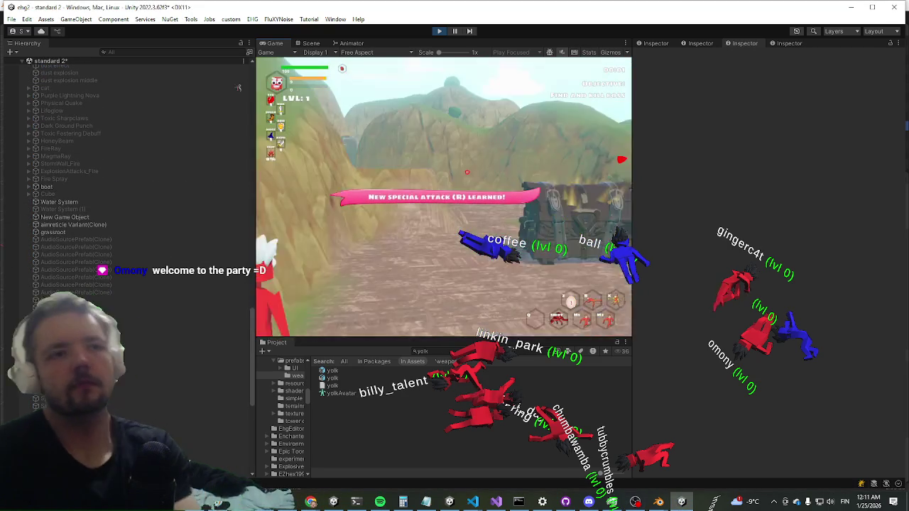
key(shift+space)
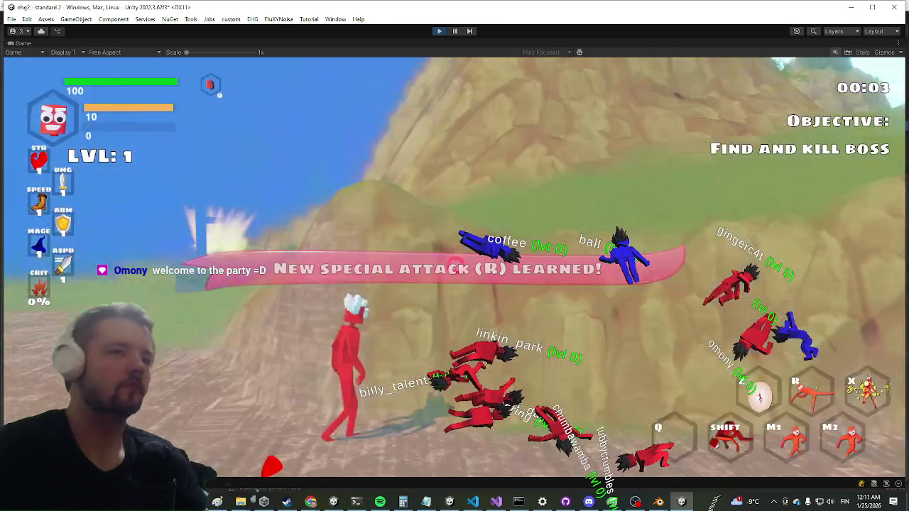
Move across the cliff and attack the blue creature with a basic attack, dash and slash
key(a)
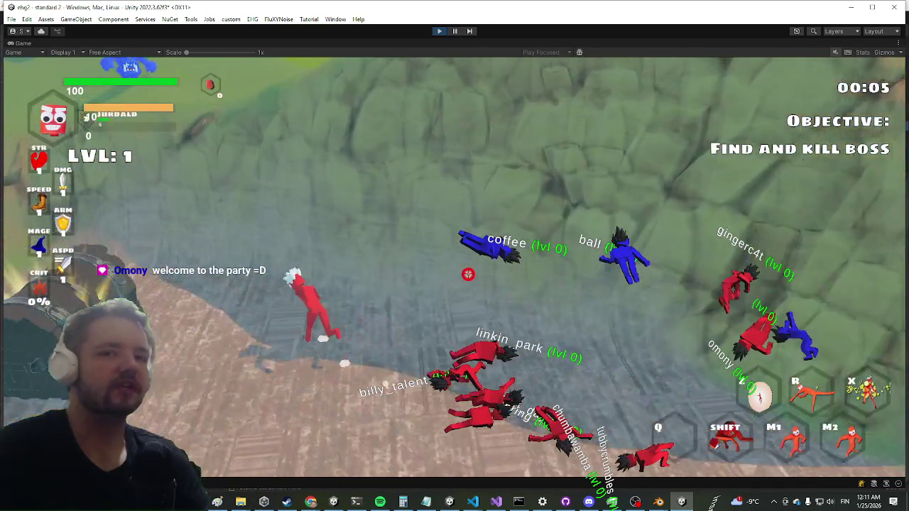
click(438, 273)
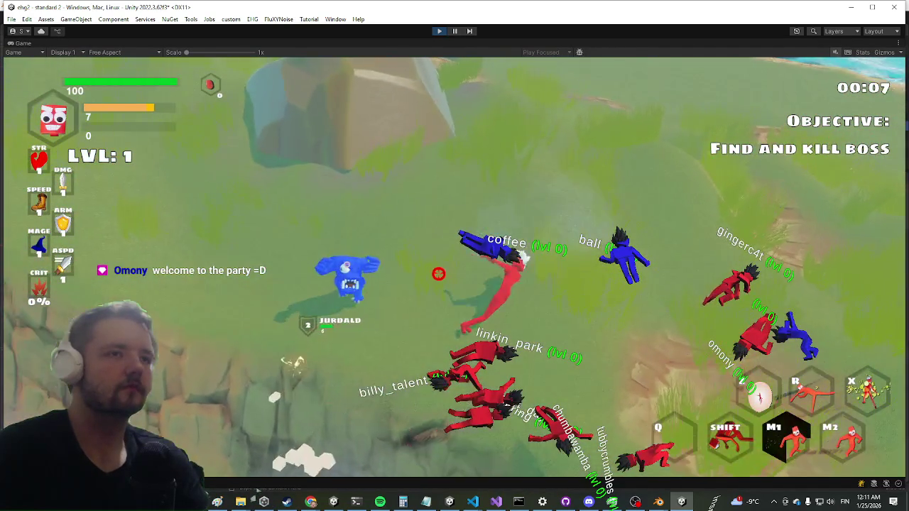
key(shift)
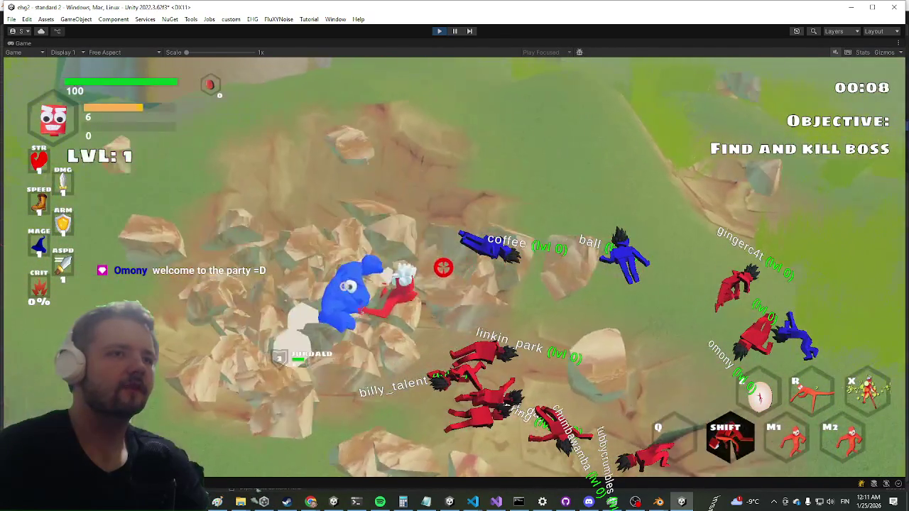
right_click(443, 267)
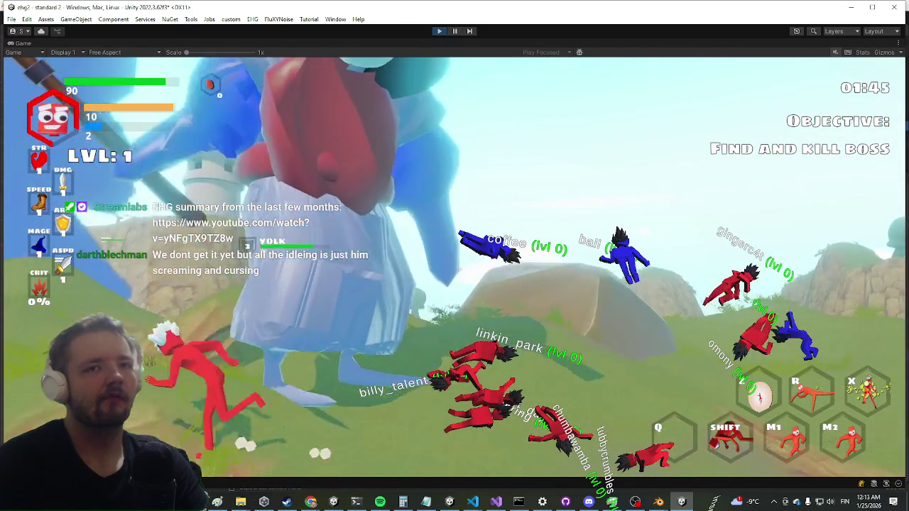
Restore the editor layout, view yolk(Clone)'s components in the Scene view, then resume maximized play
key(shift+space)
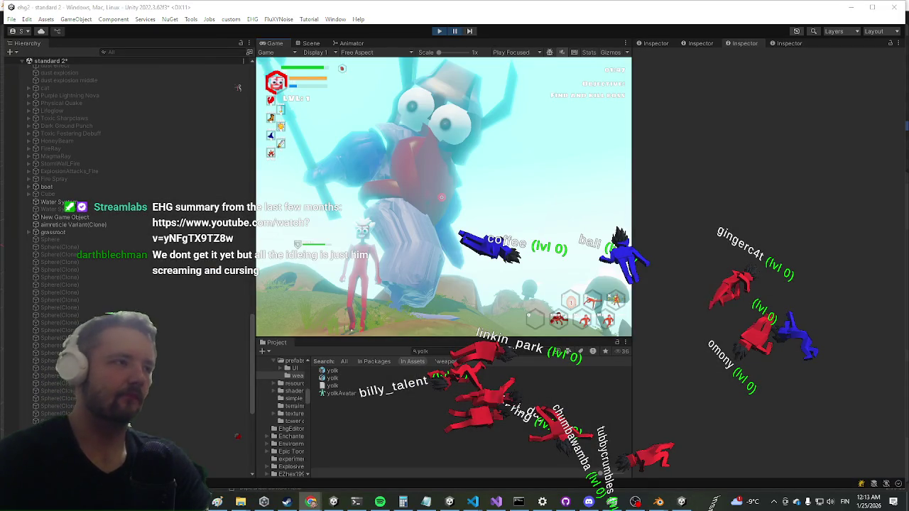
key(ctrl+2)
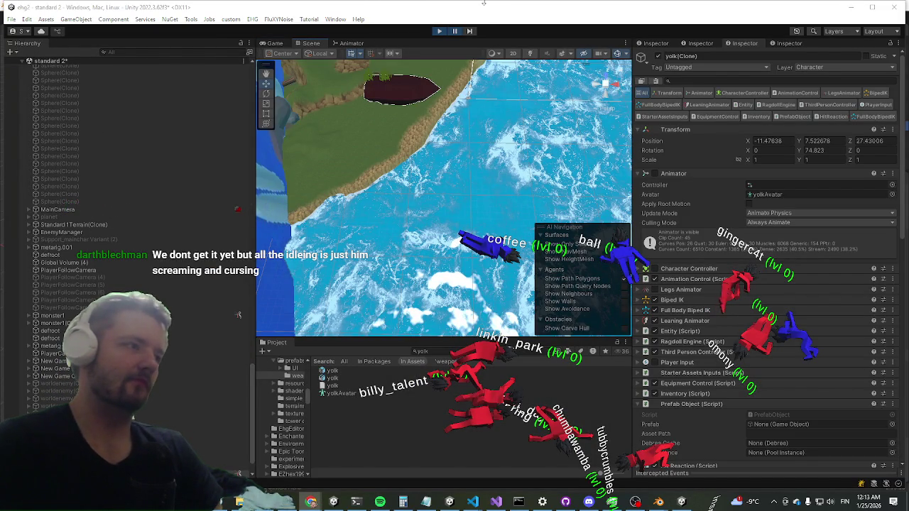
click(455, 31)
key(shift+space)
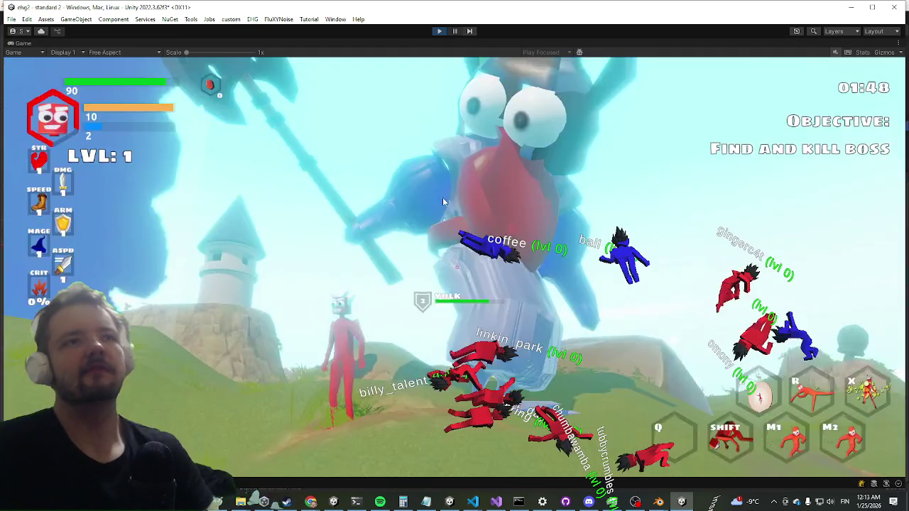
Enable the Entity Debugger in the in-game Settings, then walk the player toward the boss
key(Escape)
scroll(412, 327, down, 10)
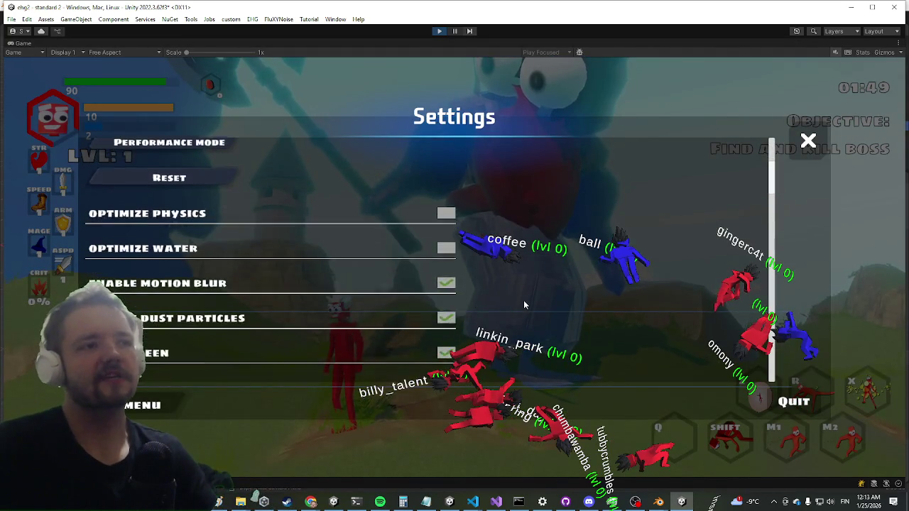
scroll(501, 284, down, 8)
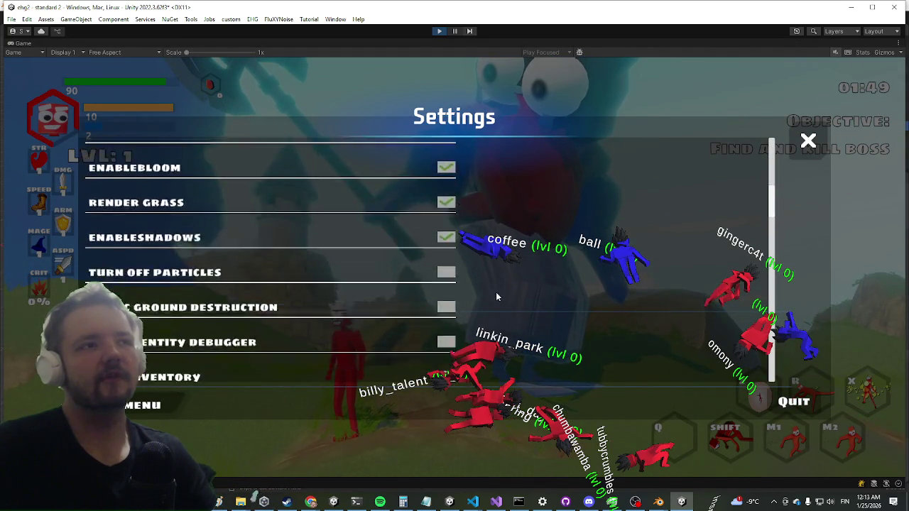
scroll(498, 301, down, 2)
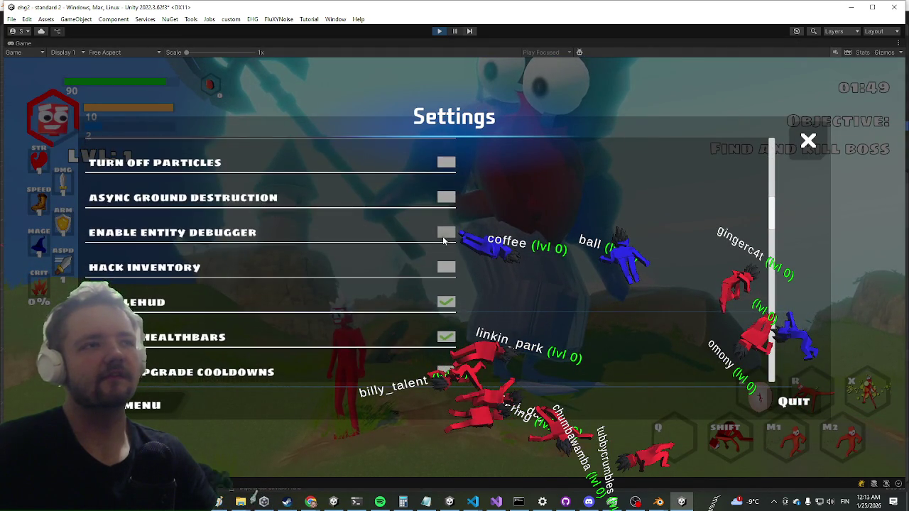
key(Escape)
key(w)
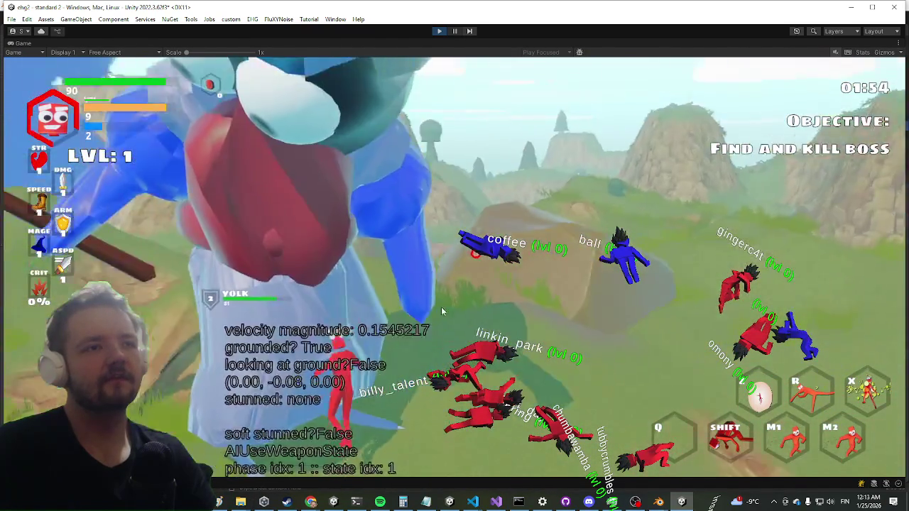
Dash around the boss and pick up the Wizard Pants item
key(shift)
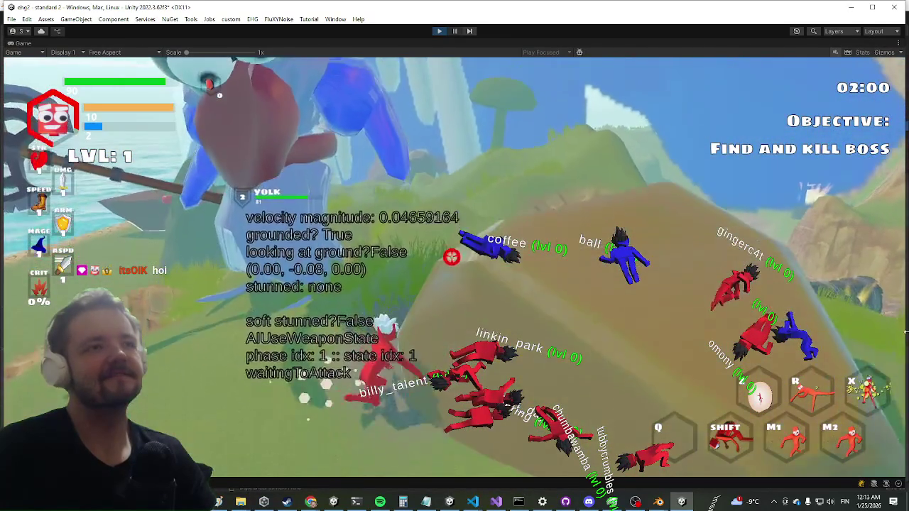
key(shift)
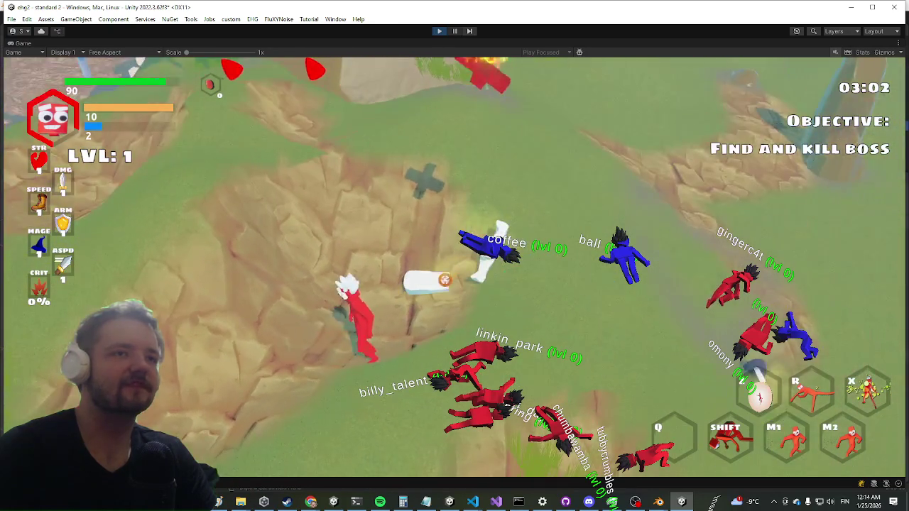
key(e)
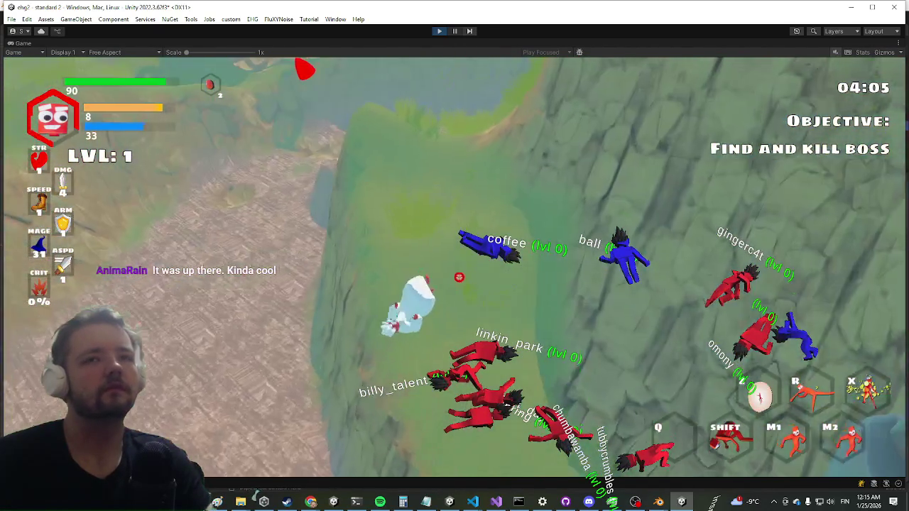
Attack the boss with slashes, a special attack and a slam, then exit Play mode
key(w)
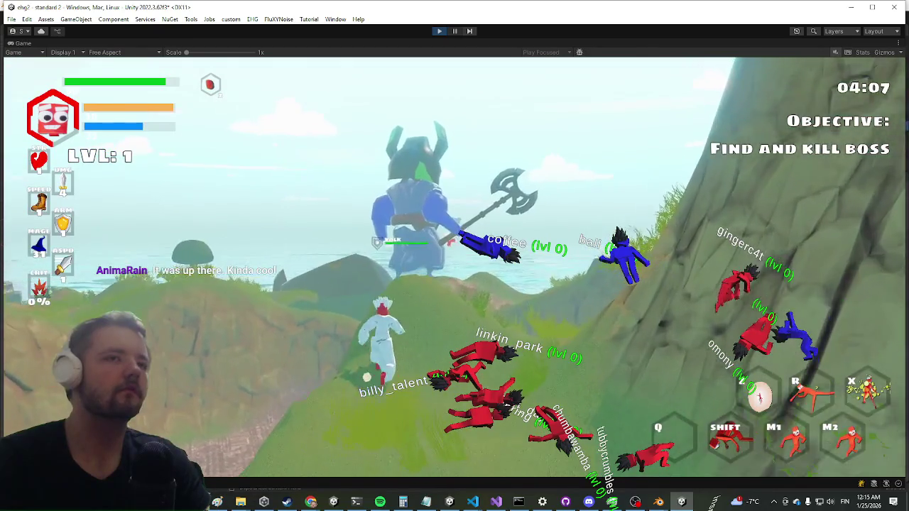
key(w)
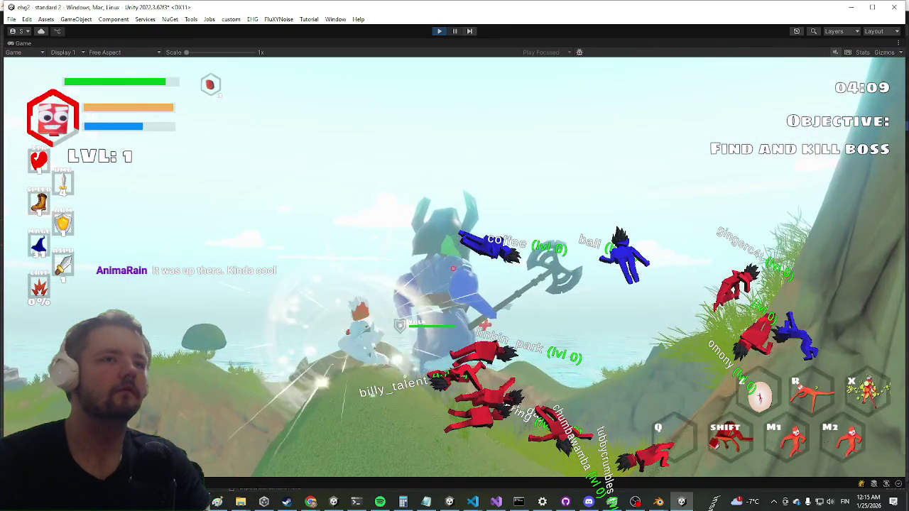
key(shift)
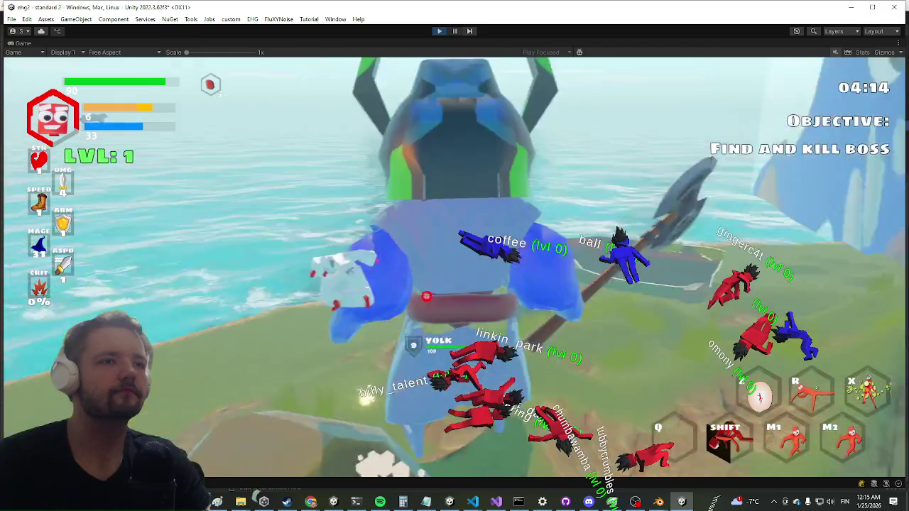
key(shift)
click(460, 255)
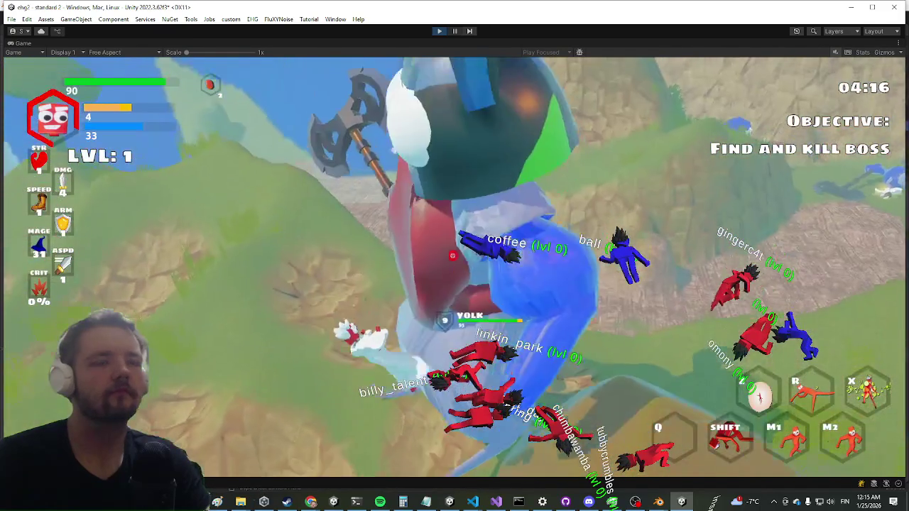
click(448, 257)
key(r)
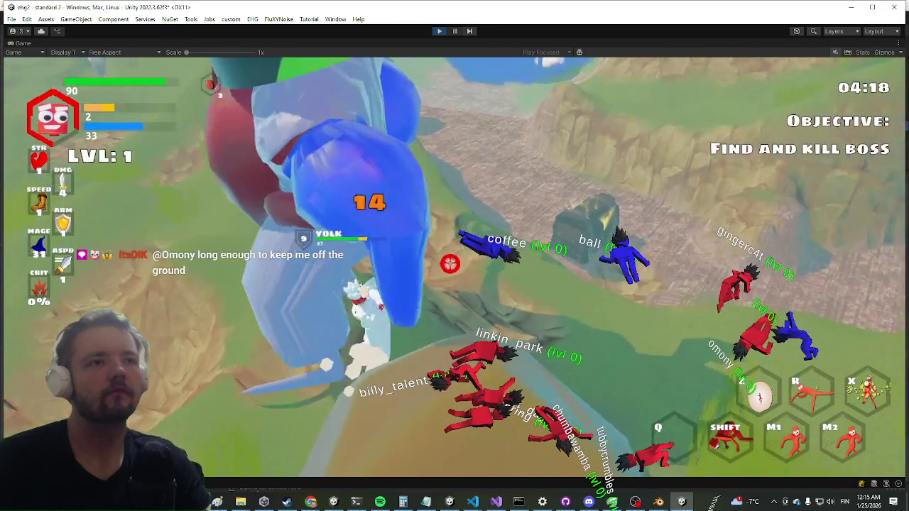
click(460, 265)
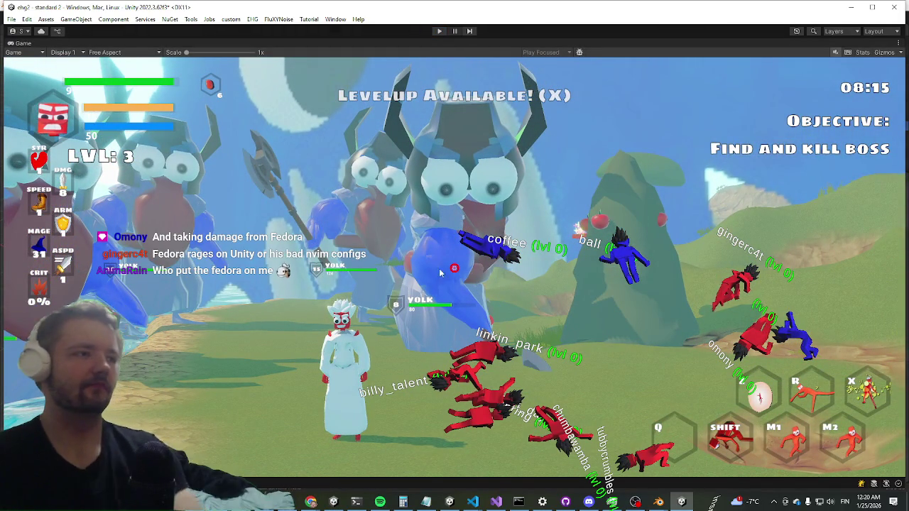
key(ctrl+p)
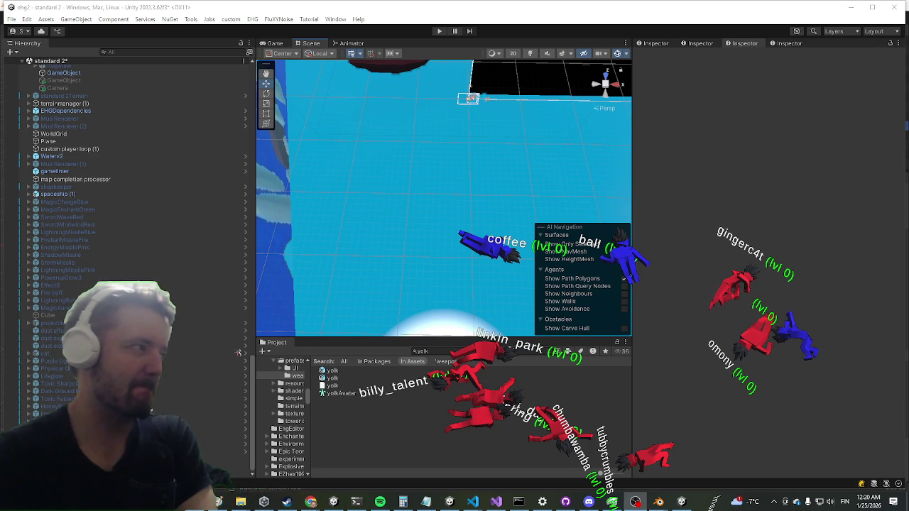
Clear the Project search to view the weapons folder, then search 'yolk' and select the first result
scroll(147, 130, up, 10)
scroll(112, 130, up, 15)
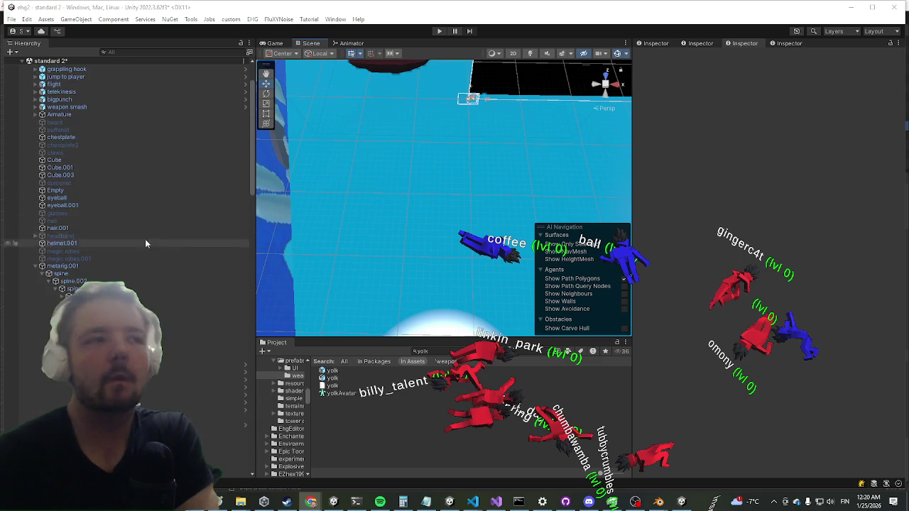
scroll(135, 234, up, 5)
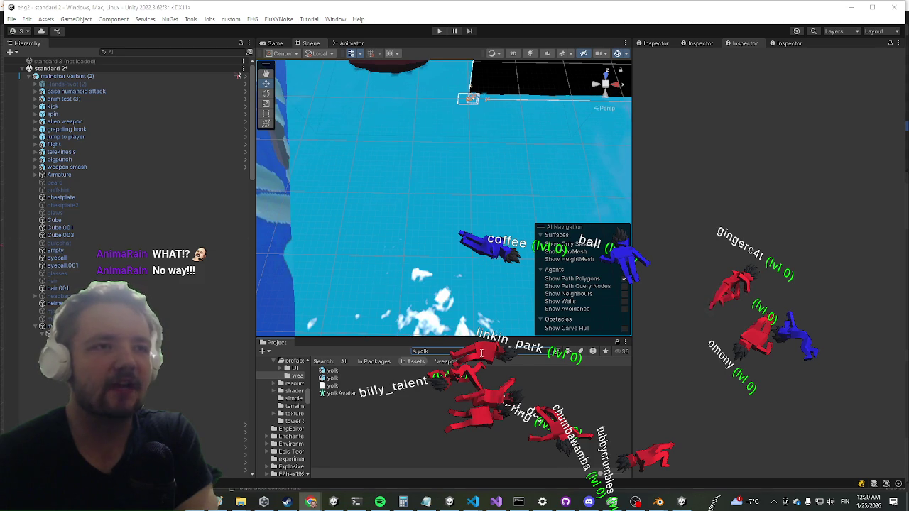
click(544, 351)
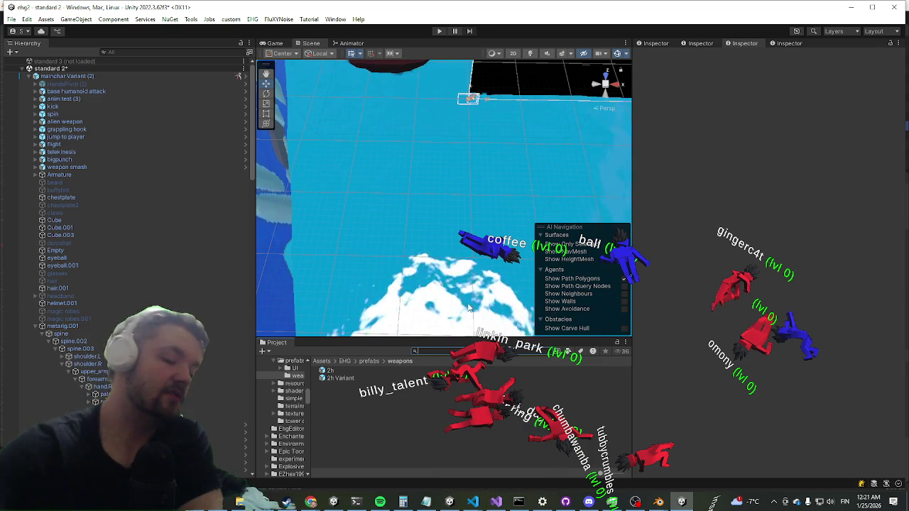
text(yolk)
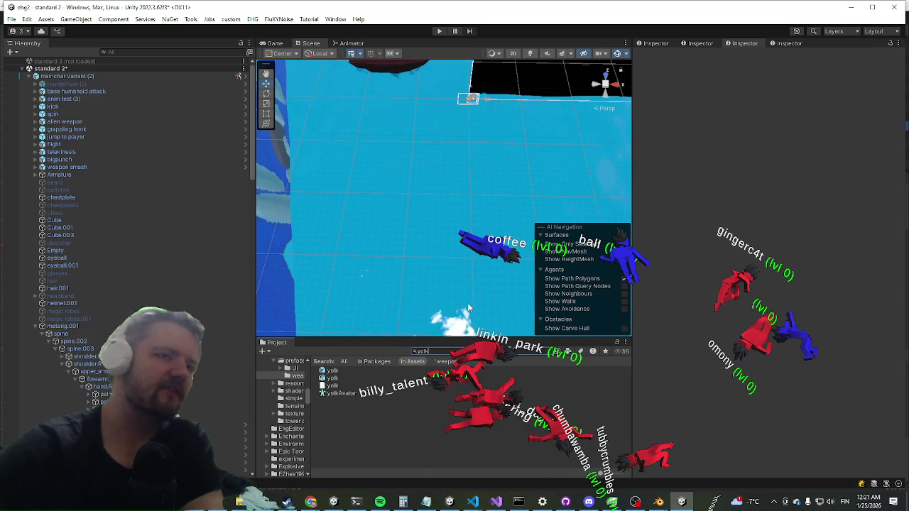
click(338, 371)
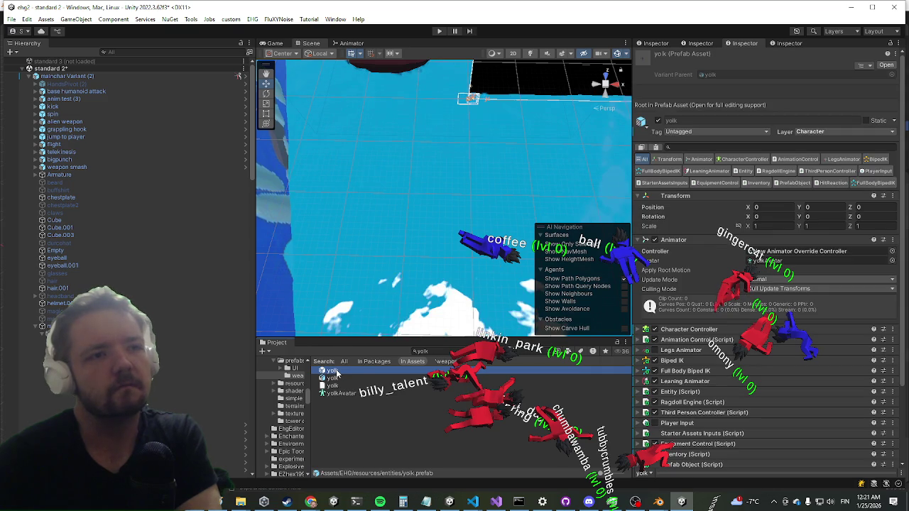
Open the yolk prefab and inspect its harold smash down (1) and rotation offset (3) objects
double_click(338, 373)
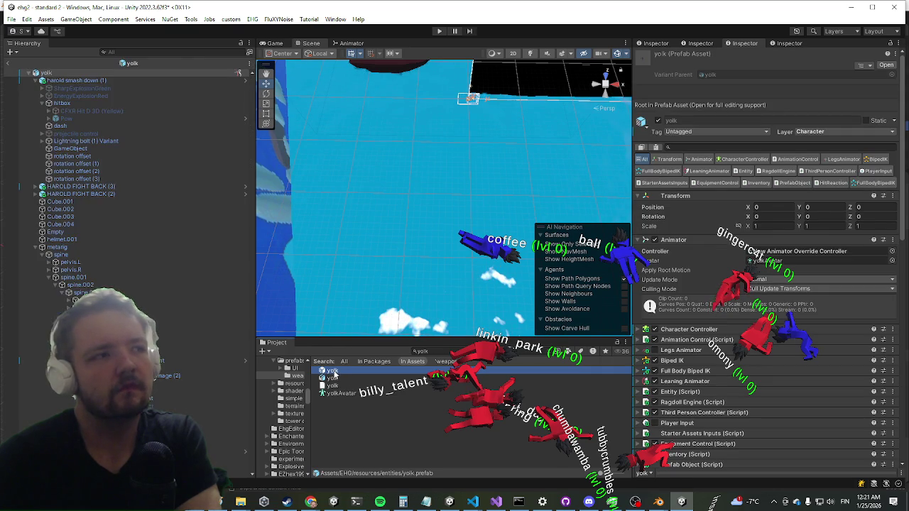
scroll(334, 199, up, 5)
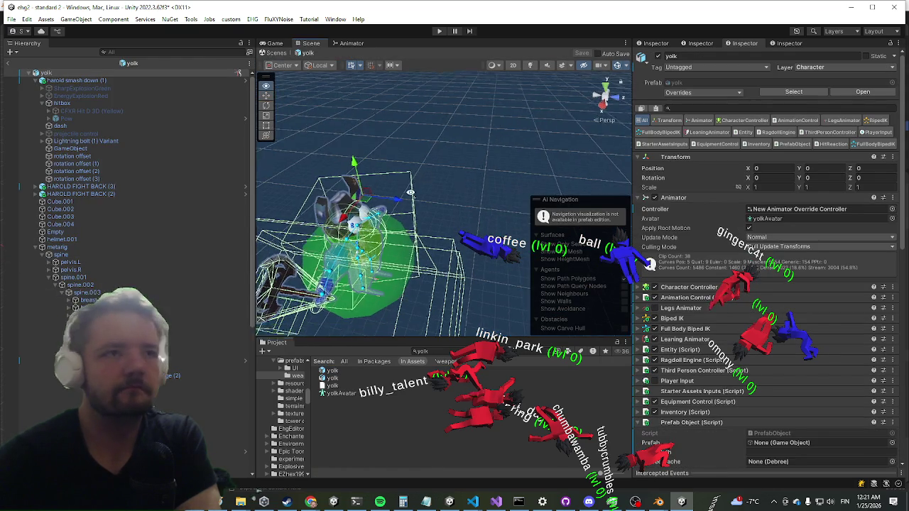
mouse_move(333, 199)
mouse_down()
mouse_move(330, 242)
mouse_move(317, 182)
mouse_up()
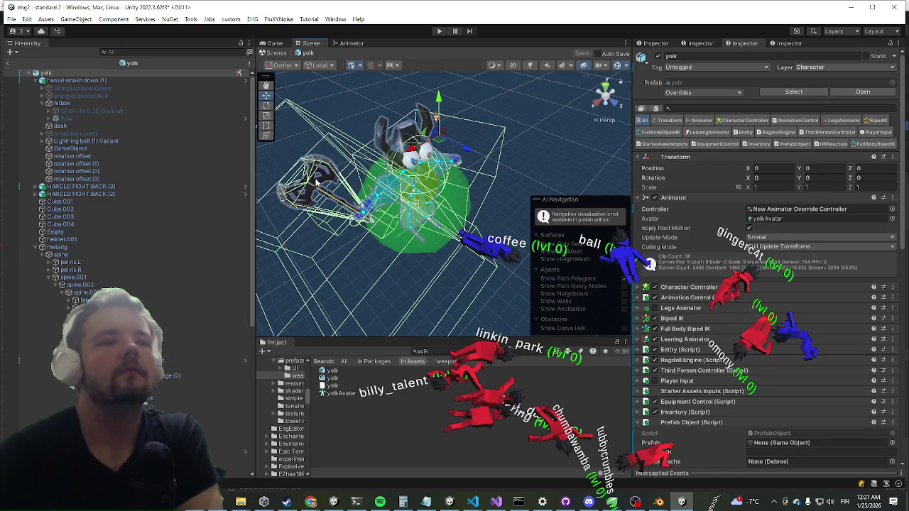
click(162, 80)
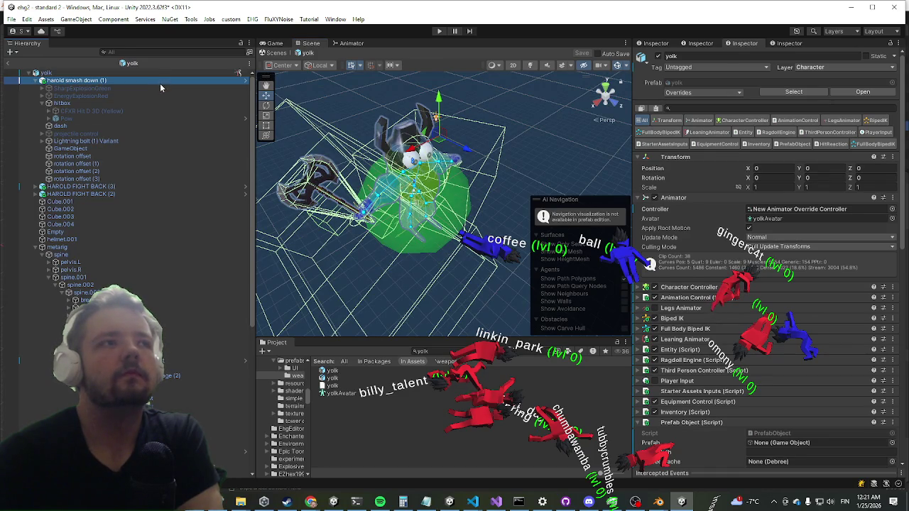
click(102, 179)
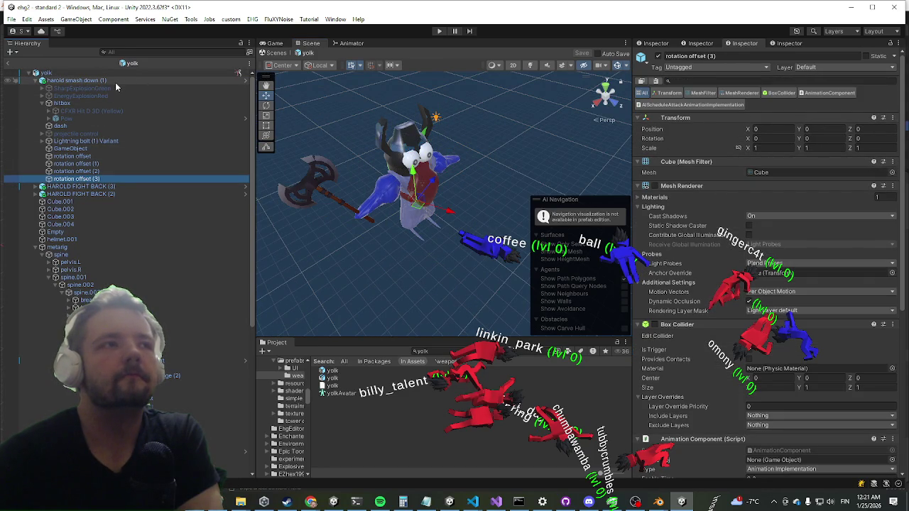
click(115, 81)
scroll(773, 213, down, 15)
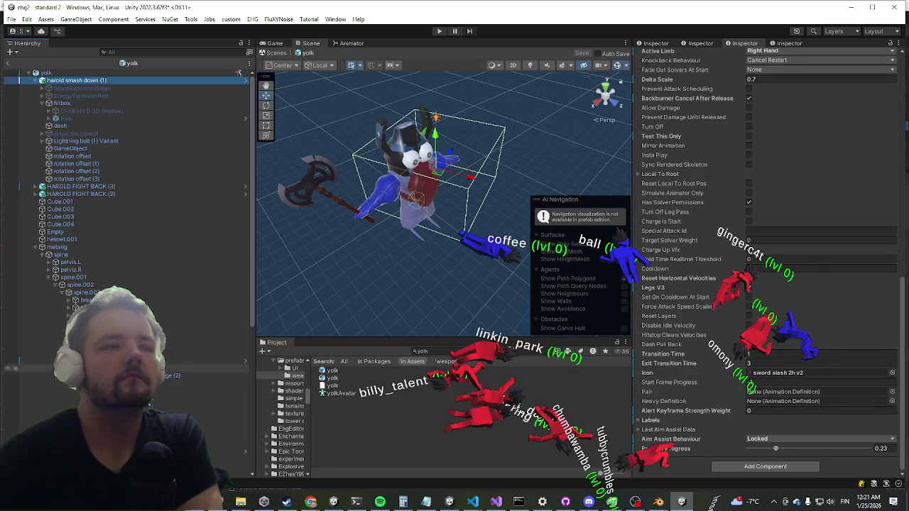
scroll(213, 178, down, 7)
Set Transition Time to 2 on the axe's 2h attack (3)-(5), then exit Prefab Mode
click(177, 304)
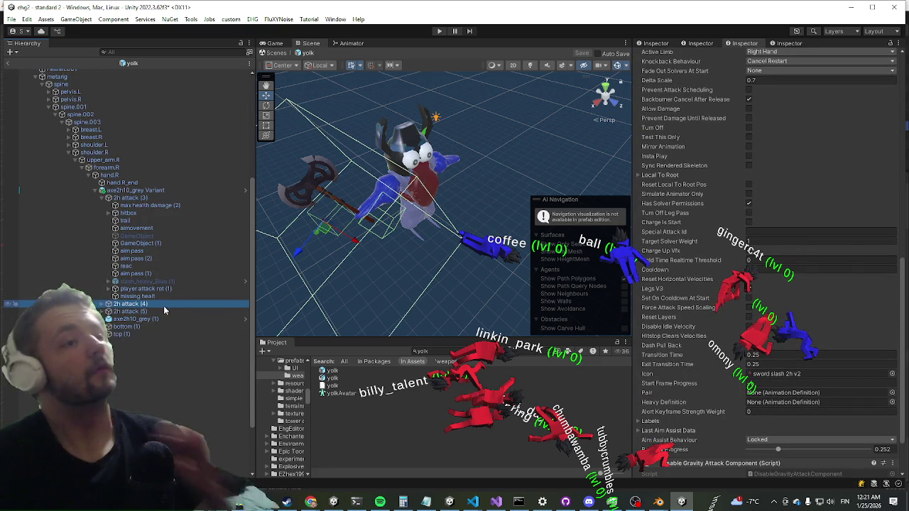
shift+click(150, 313)
ctrl+click(159, 195)
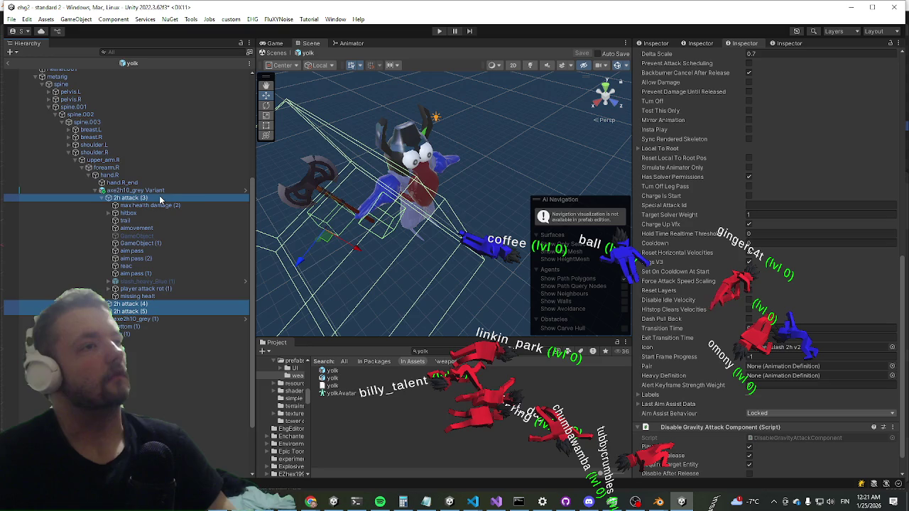
scroll(800, 340, down, 2)
click(779, 301)
text(2)
key(Tab)
drag(462, 238, 424, 244)
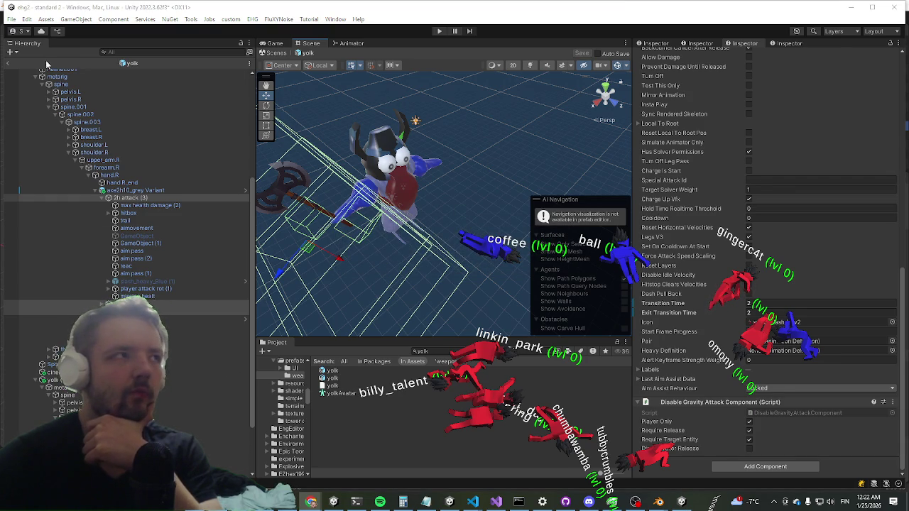
click(5, 65)
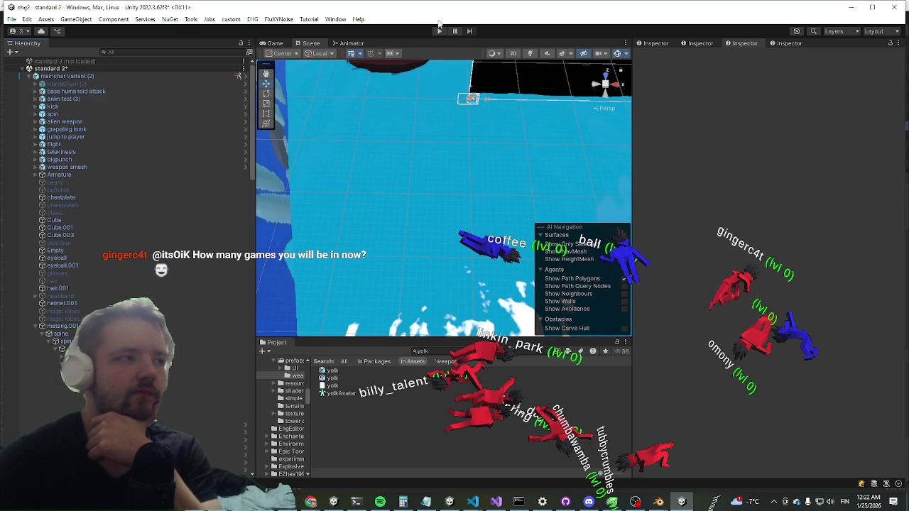
Run the game in a maximized Game view to watch the yolk boss, then switch to Visual Studio
click(438, 30)
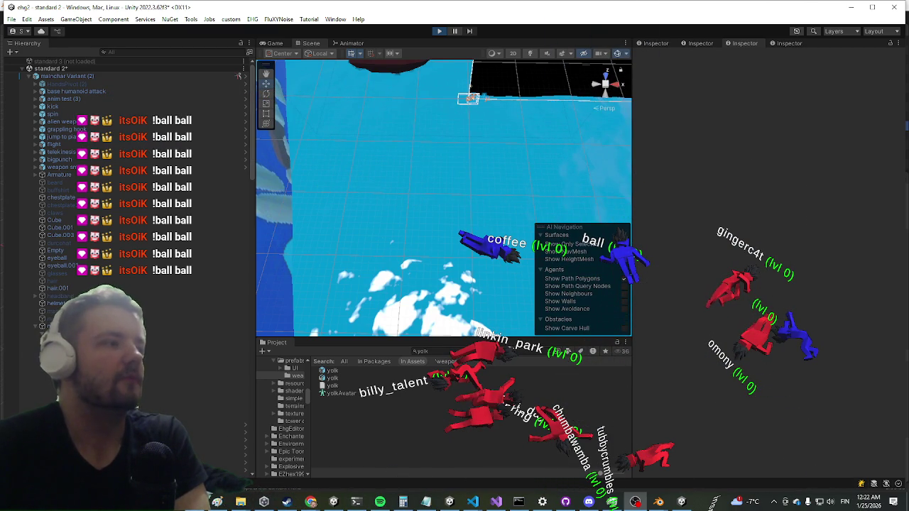
key(ctrl+2)
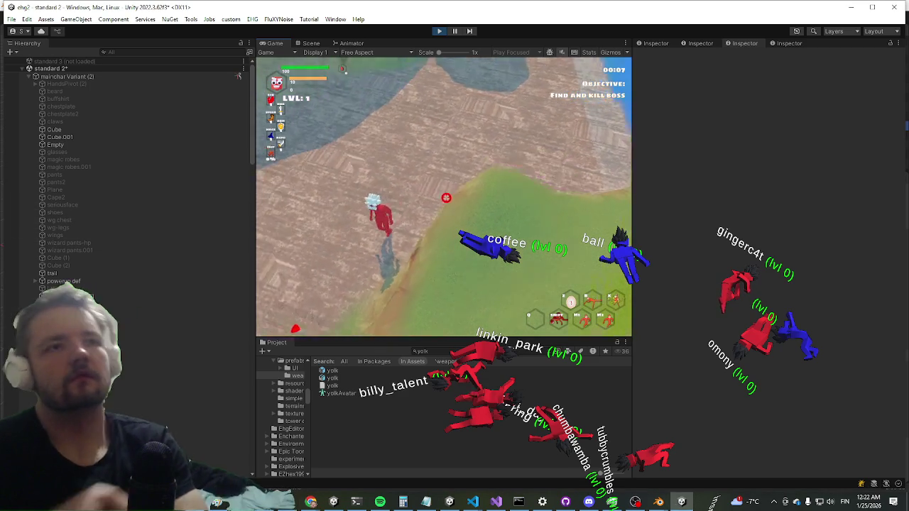
key(shift+space)
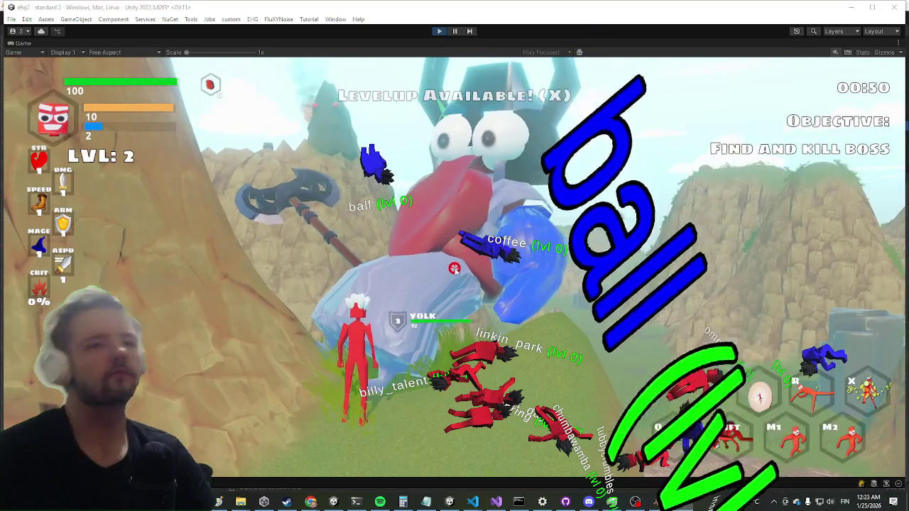
key(alt+Tab)
key(alt+Tab)
key(alt+Tab)
key(alt+Tab)
key(ctrl+t)
Open AIUseWeaponState.cs, set a breakpoint on line 76, and attach the debugger to Unity
text(aiuseweapo)
key(Return)
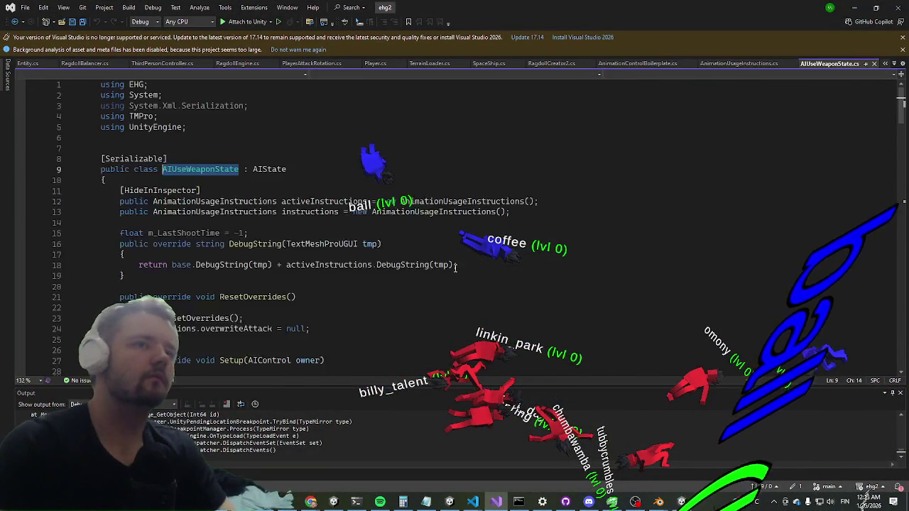
scroll(296, 156, down, 8)
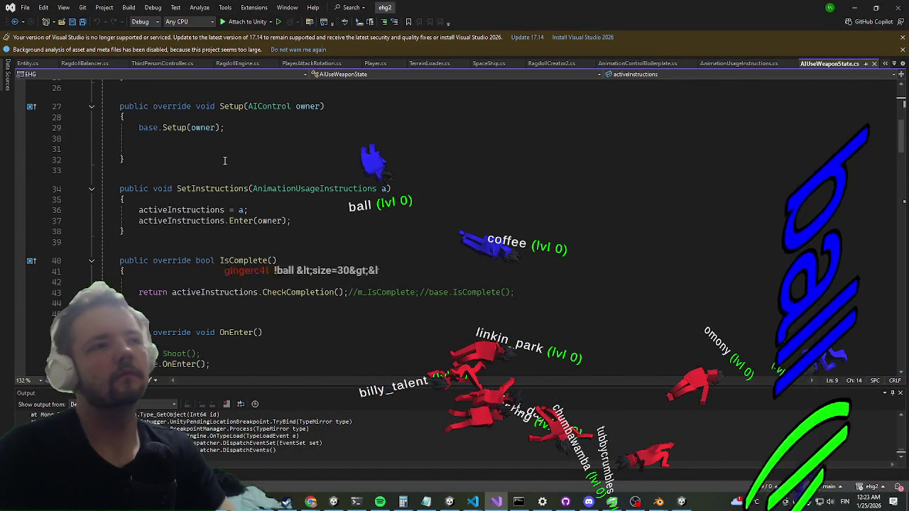
scroll(224, 161, down, 4)
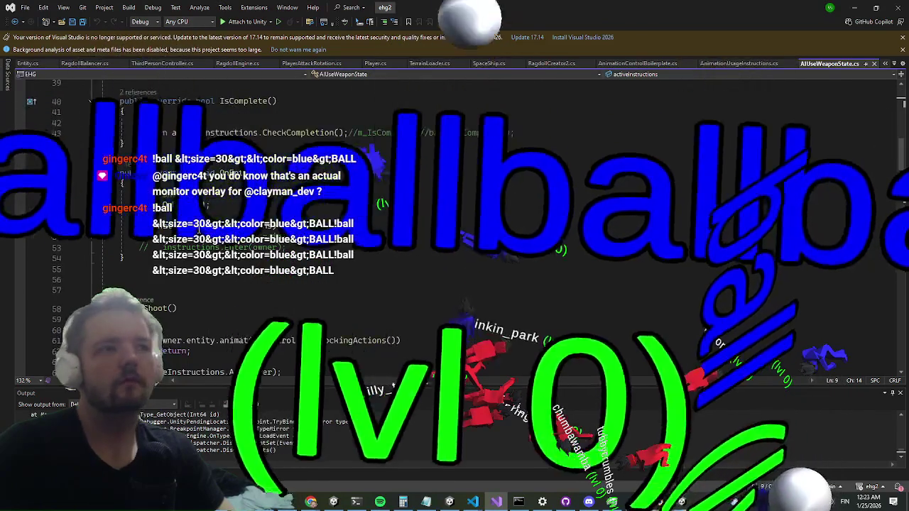
scroll(199, 229, down, 6)
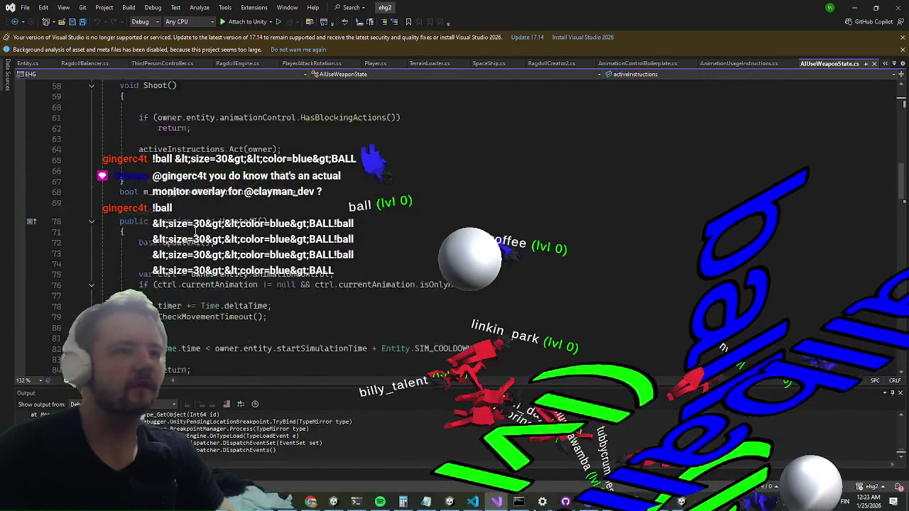
scroll(196, 234, down, 1)
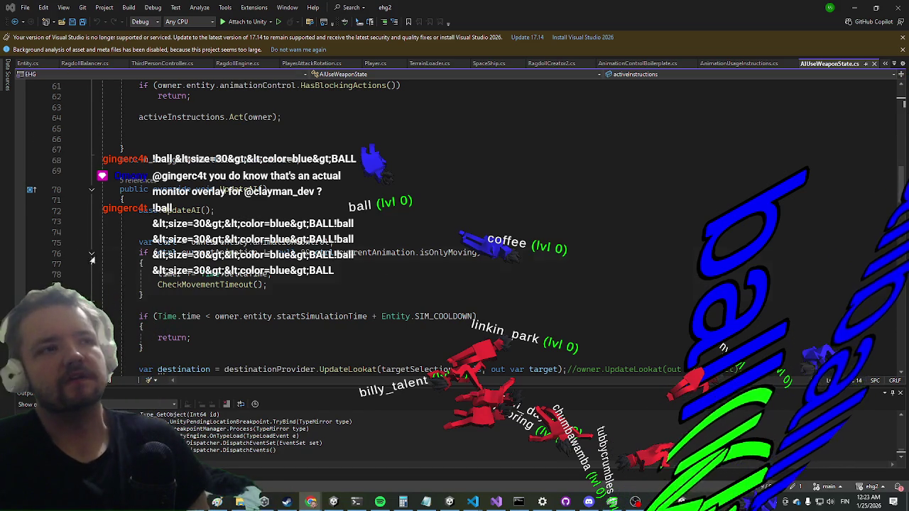
click(21, 253)
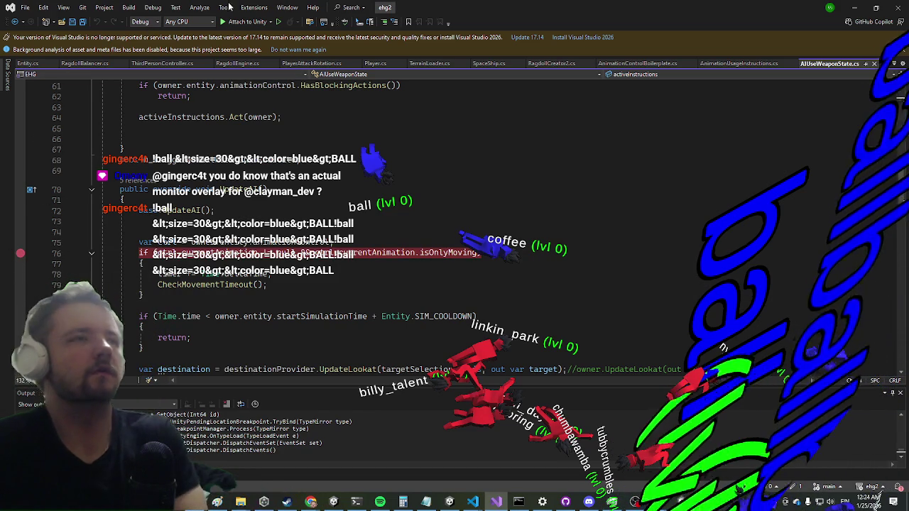
click(248, 21)
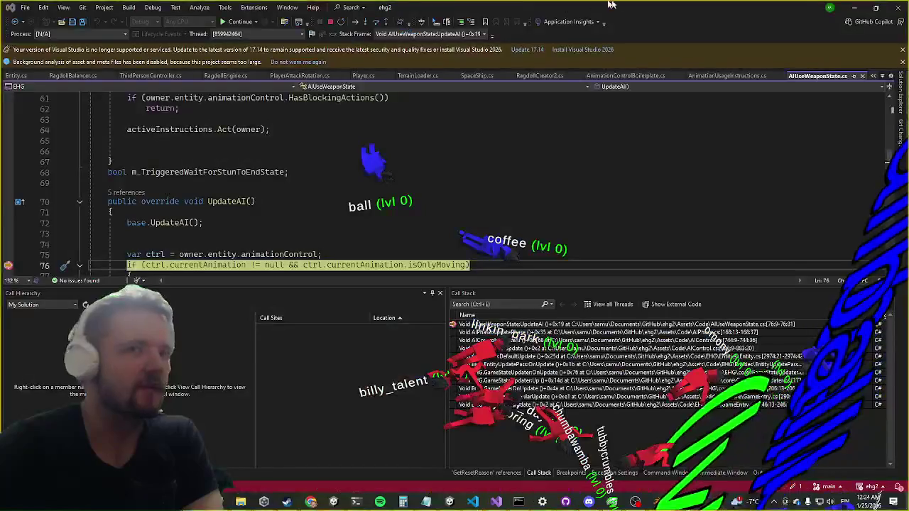
Take a screenshot of the screen and close the screenshot window
key(shift+super+s)
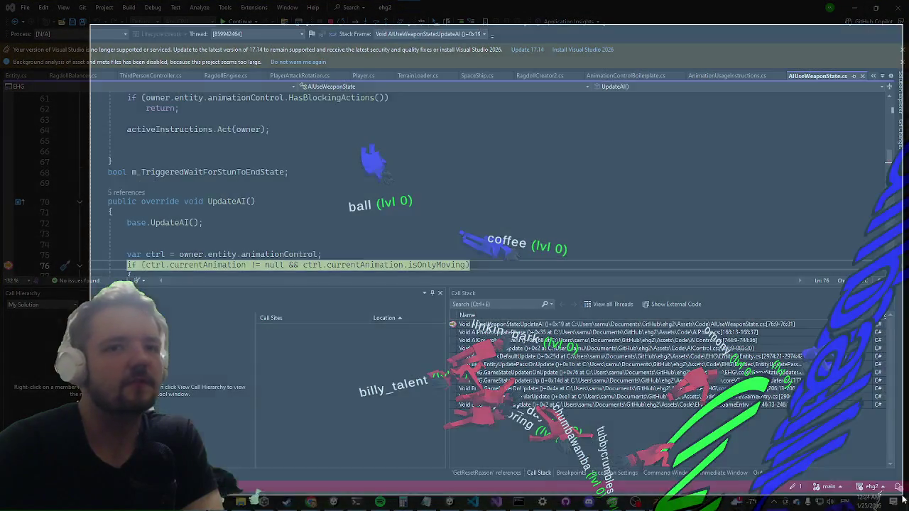
click(582, 338)
key(super+Down)
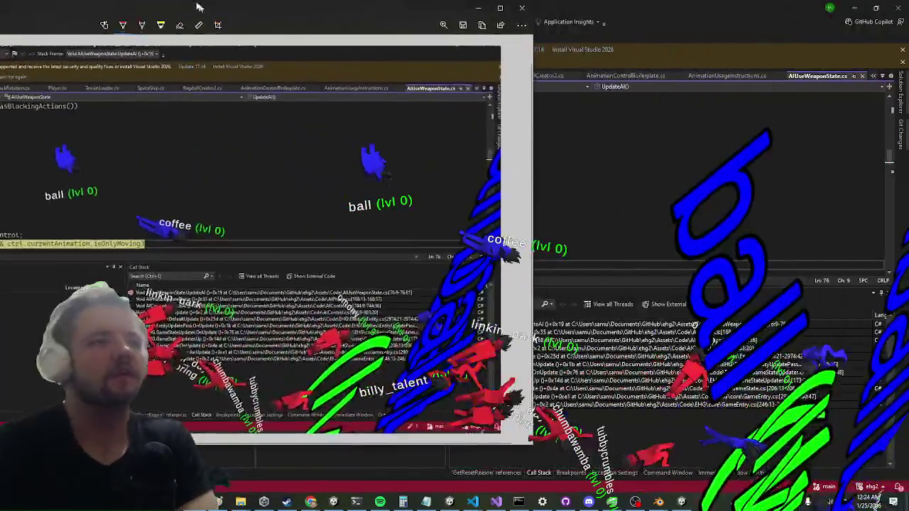
double_click(199, 7)
mouse_move(199, 7)
mouse_down()
mouse_move(172, 61)
mouse_move(104, 27)
mouse_up()
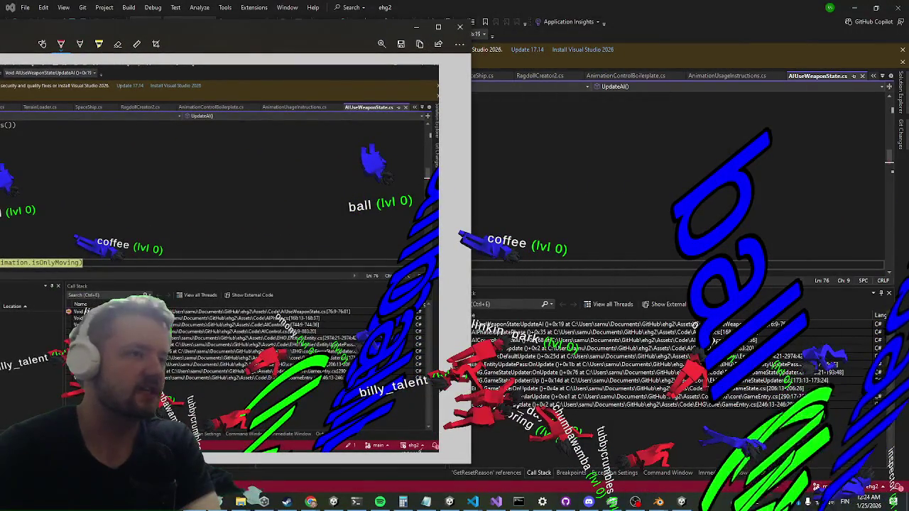
click(460, 27)
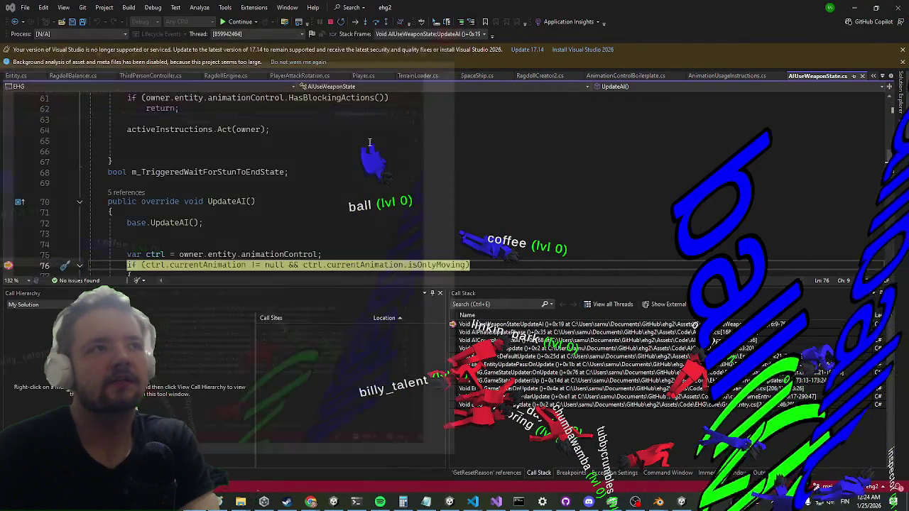
Add a breakpoint on line 89 of AIUseWeaponState.cs and resume execution
scroll(167, 236, down, 3)
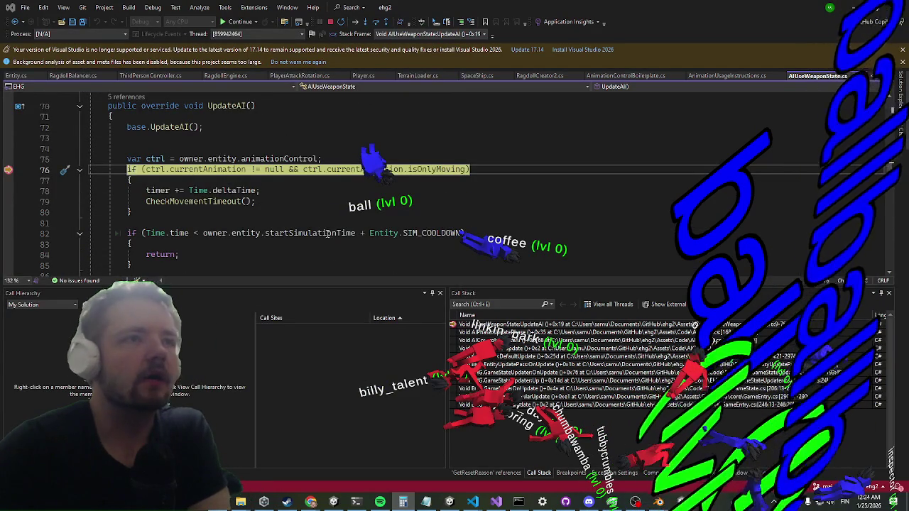
scroll(98, 164, down, 3)
scroll(98, 165, up, 4)
scroll(98, 164, down, 5)
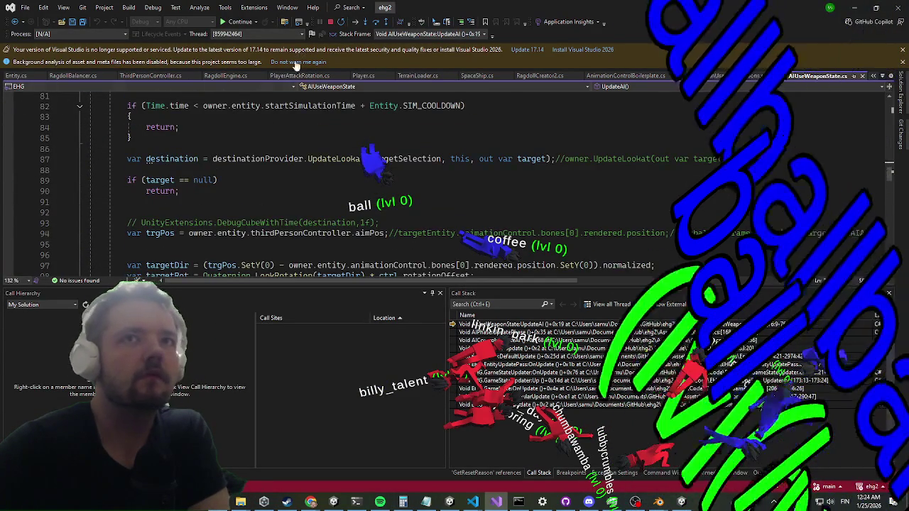
scroll(98, 164, down, 2)
scroll(176, 167, up, 4)
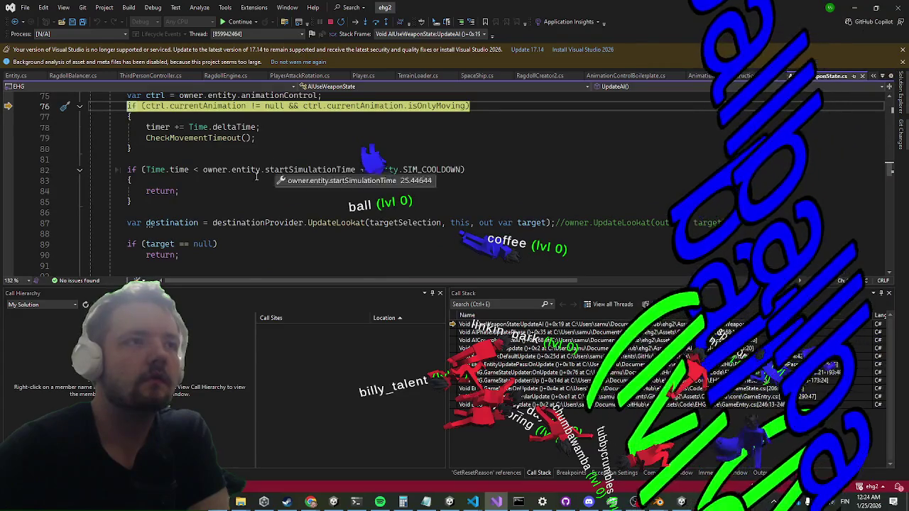
scroll(171, 178, down, 2)
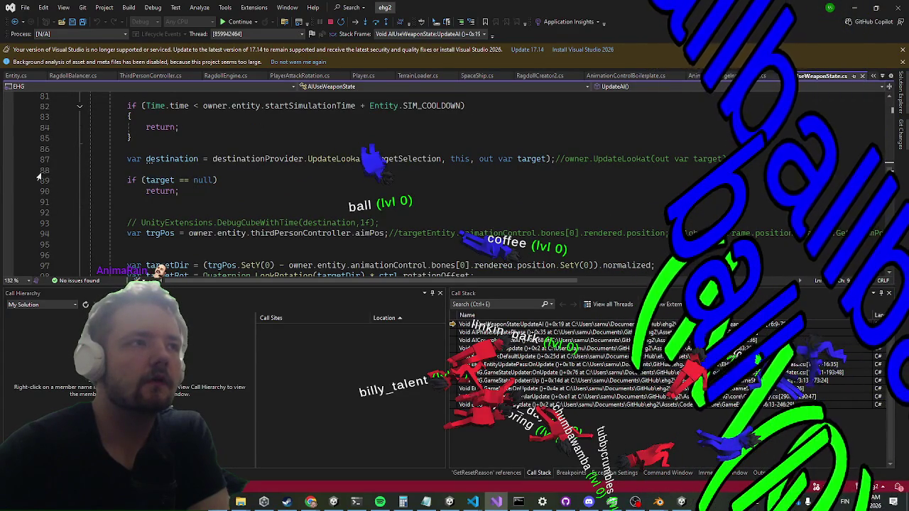
click(166, 180)
key(F9)
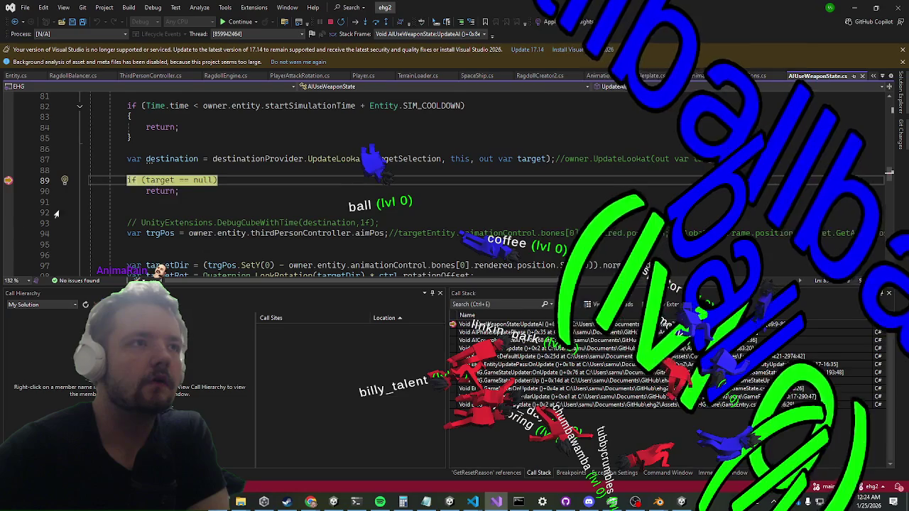
Add a breakpoint on the line 115 angle check, then shrink Visual Studio to uncover the game
scroll(6, 182, down, 1)
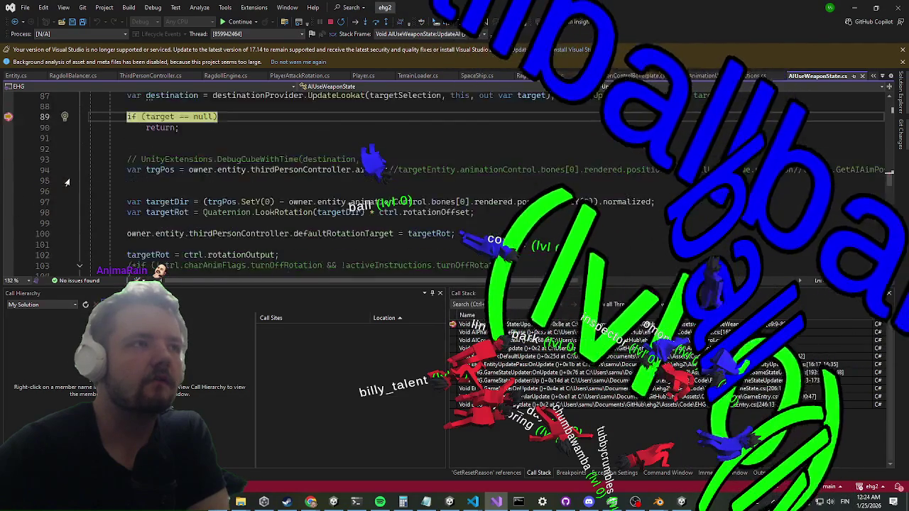
scroll(144, 163, down, 3)
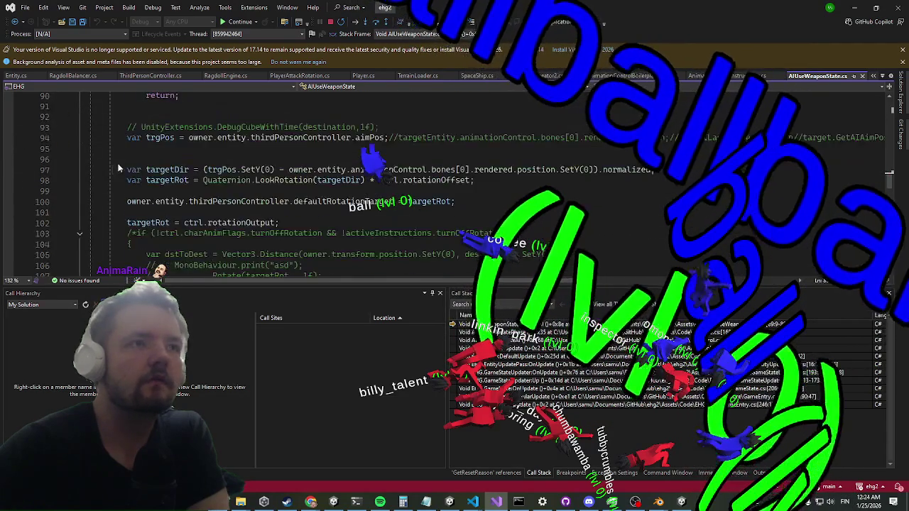
scroll(144, 163, down, 5)
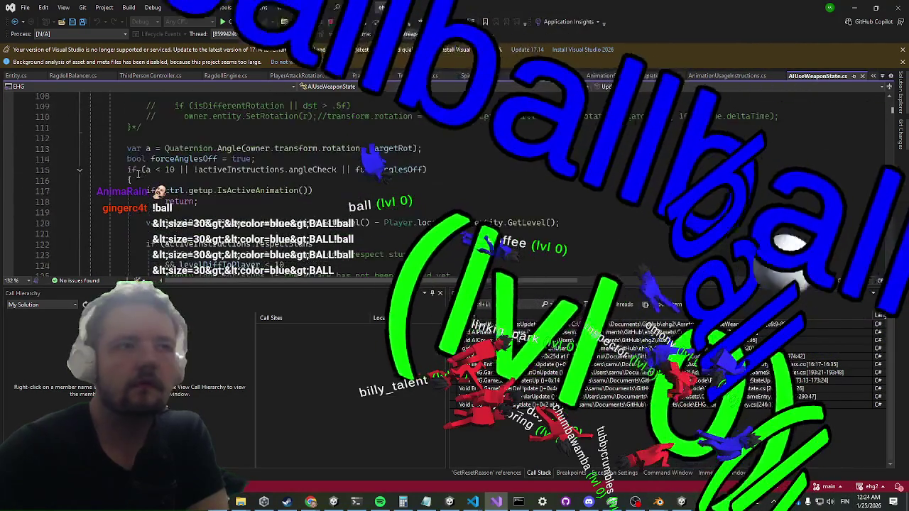
click(10, 171)
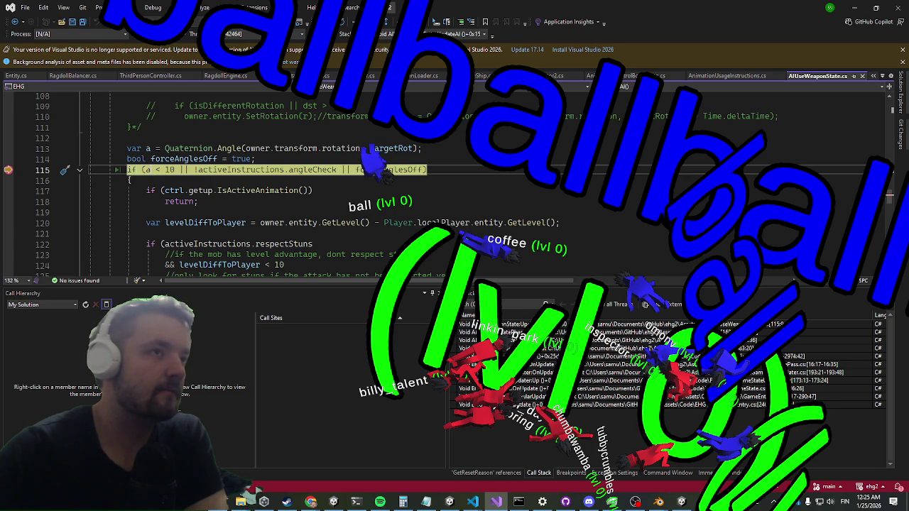
scroll(353, 120, down, 1)
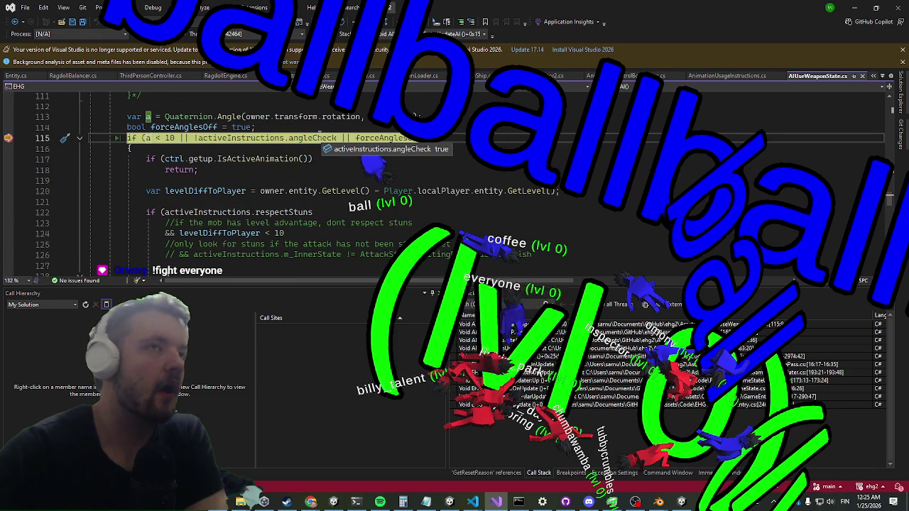
mouse_move(561, 9)
mouse_down()
mouse_move(566, 137)
mouse_move(548, 166)
mouse_up()
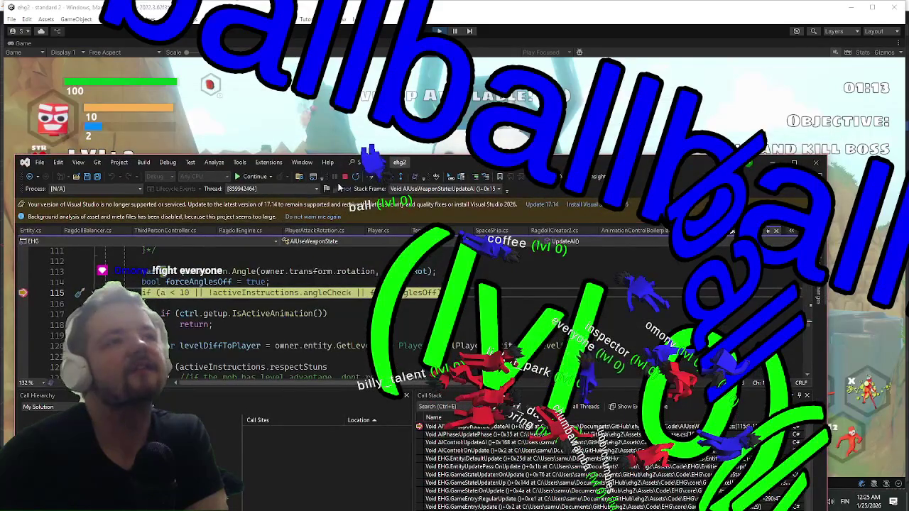
Bring Unity to the front and exit Play mode
click(446, 36)
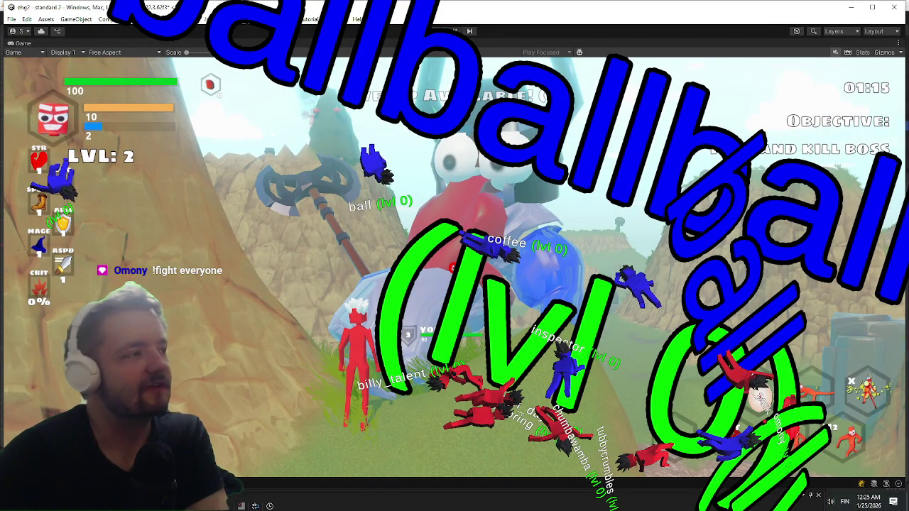
key(ctrl+p)
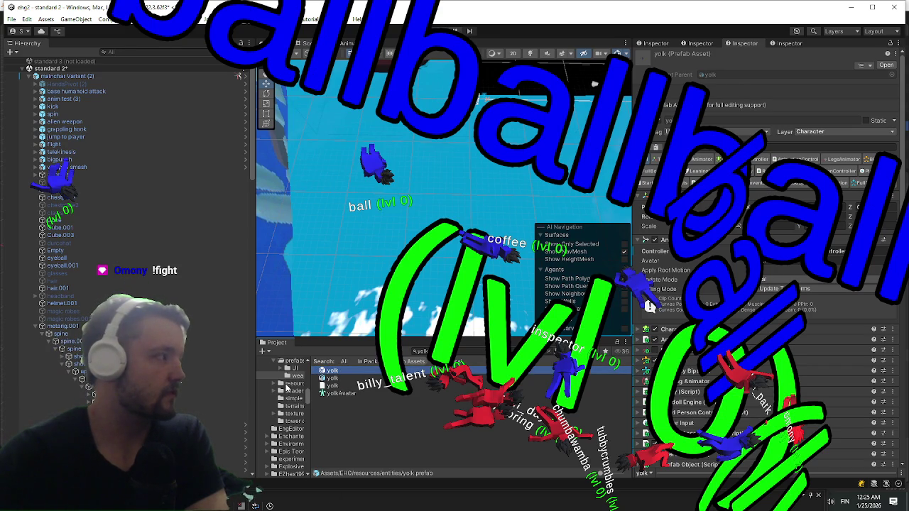
Select the yolk prefab in the Project panel and open it in Prefab mode
click(333, 427)
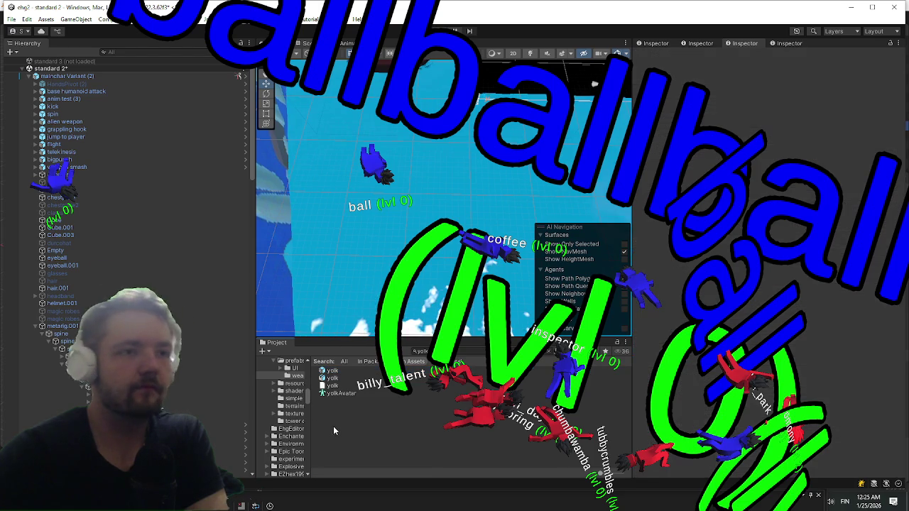
click(335, 372)
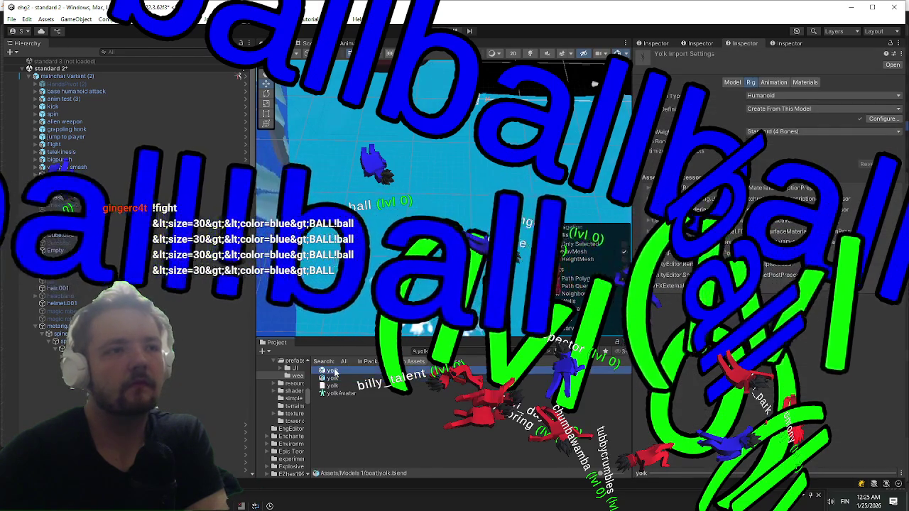
click(330, 378)
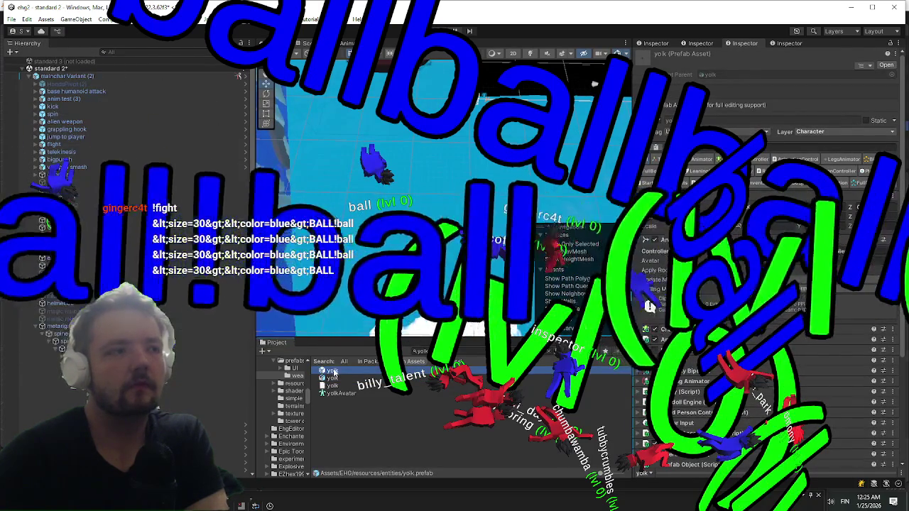
double_click(331, 378)
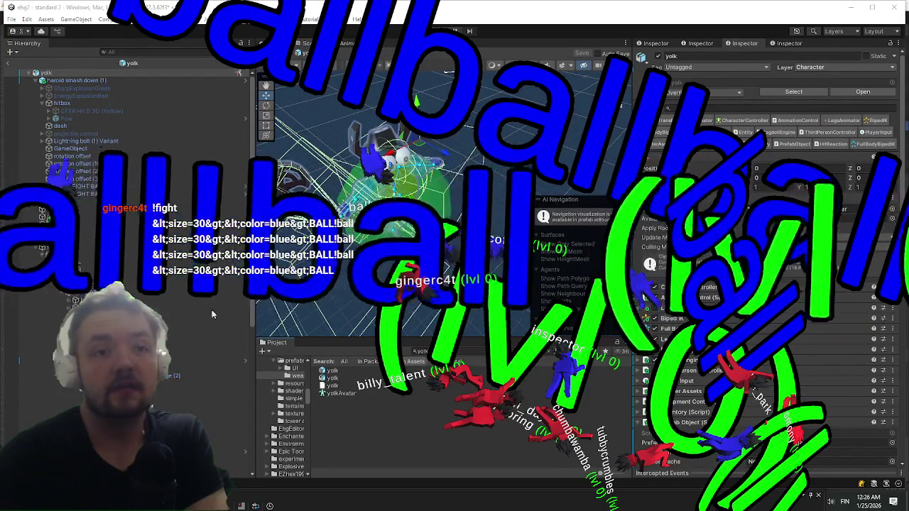
Scroll the Inspector down to the AI Control Phases' movement and attack state settings
scroll(675, 215, down, 5)
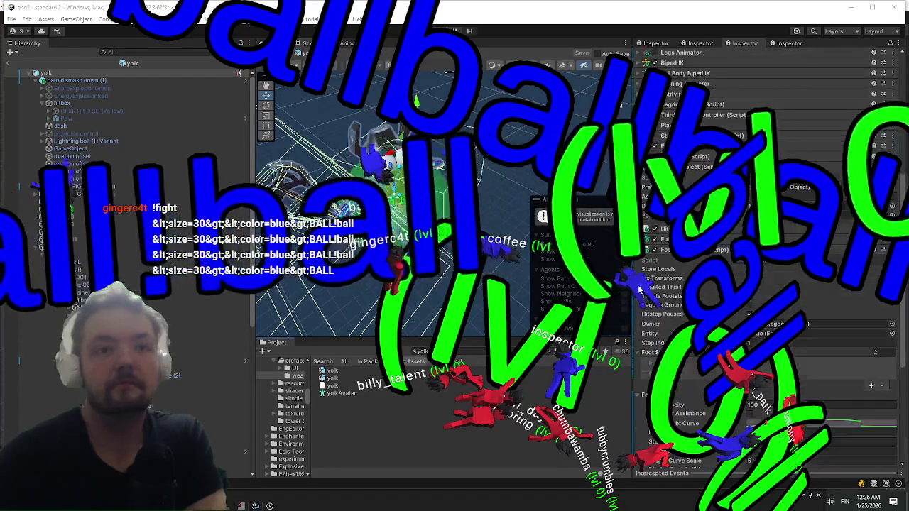
scroll(675, 215, down, 10)
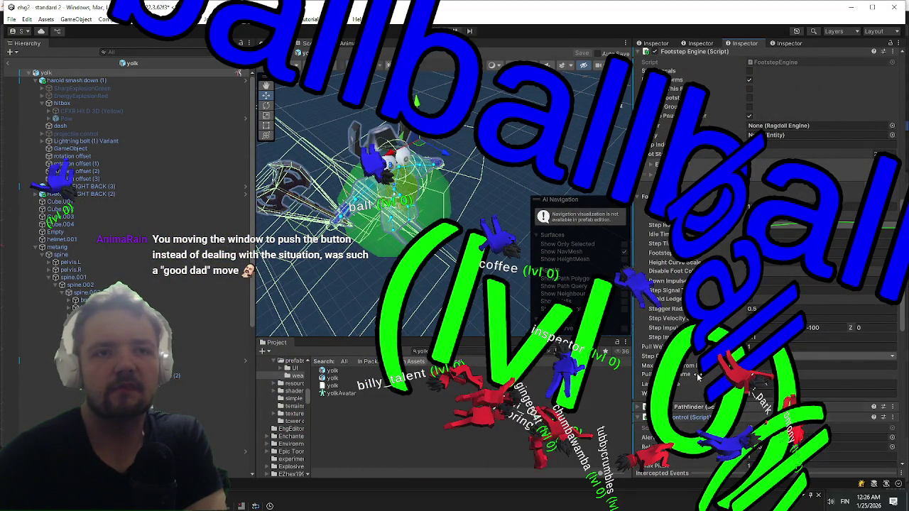
scroll(731, 255, down, 8)
scroll(708, 265, down, 3)
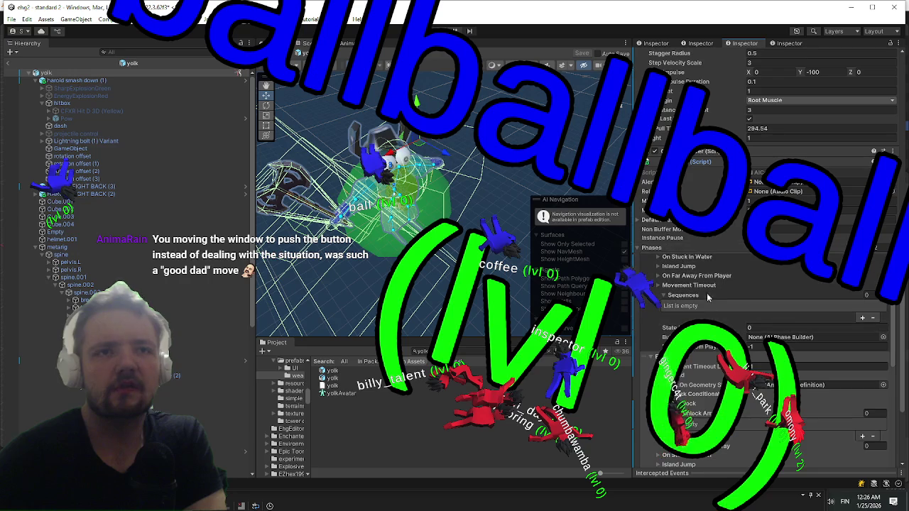
scroll(711, 303, down, 3)
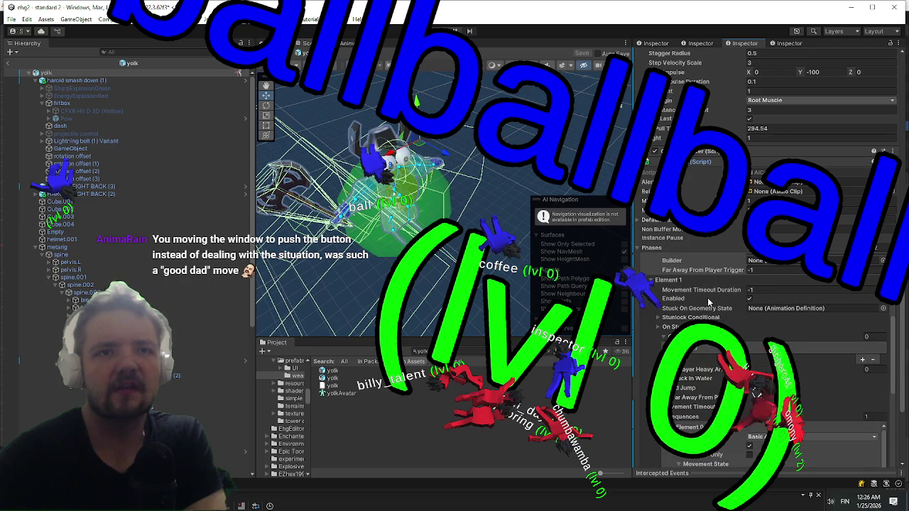
scroll(781, 278, down, 5)
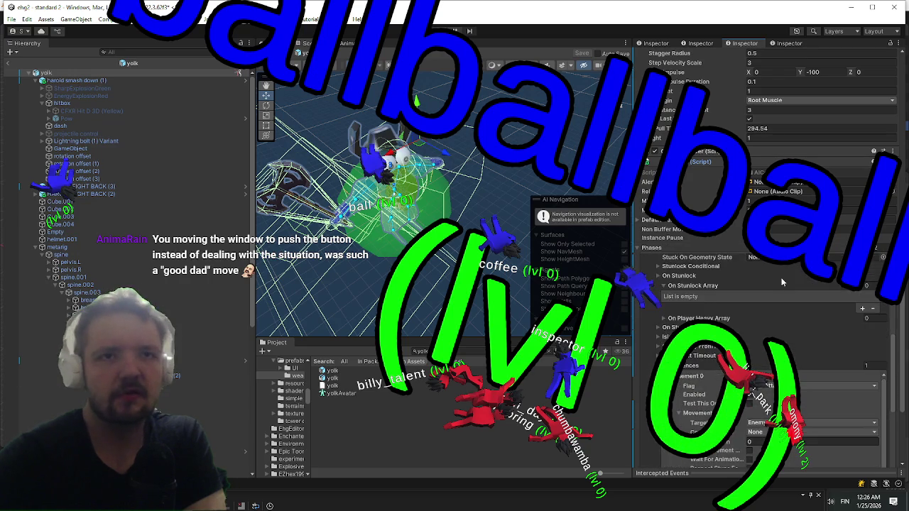
scroll(723, 285, down, 1)
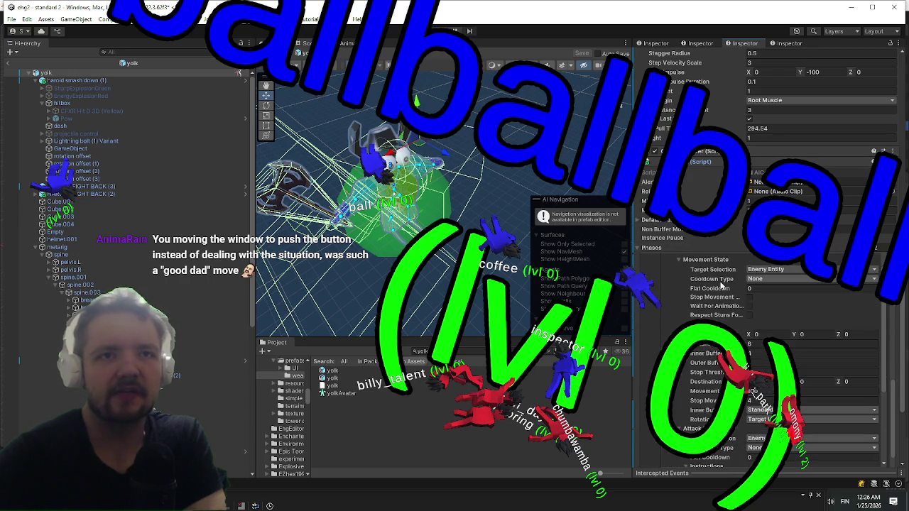
scroll(722, 285, down, 3)
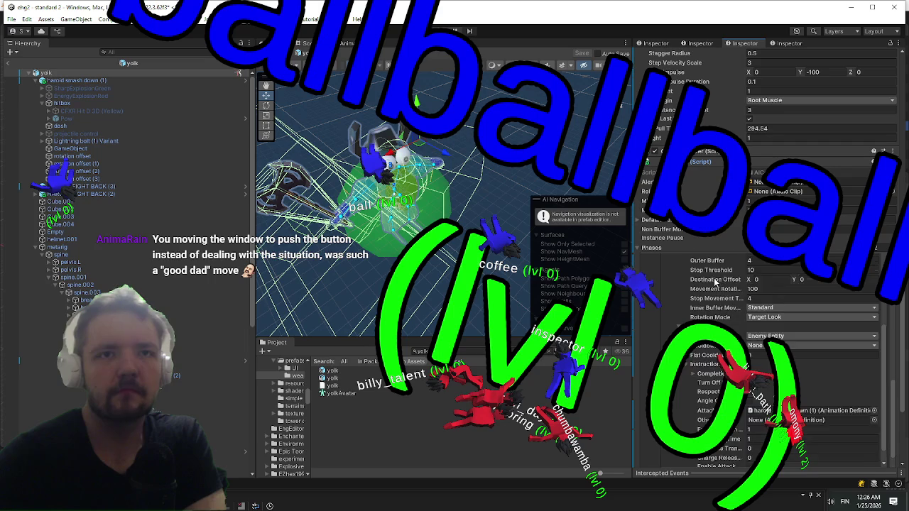
scroll(717, 284, down, 2)
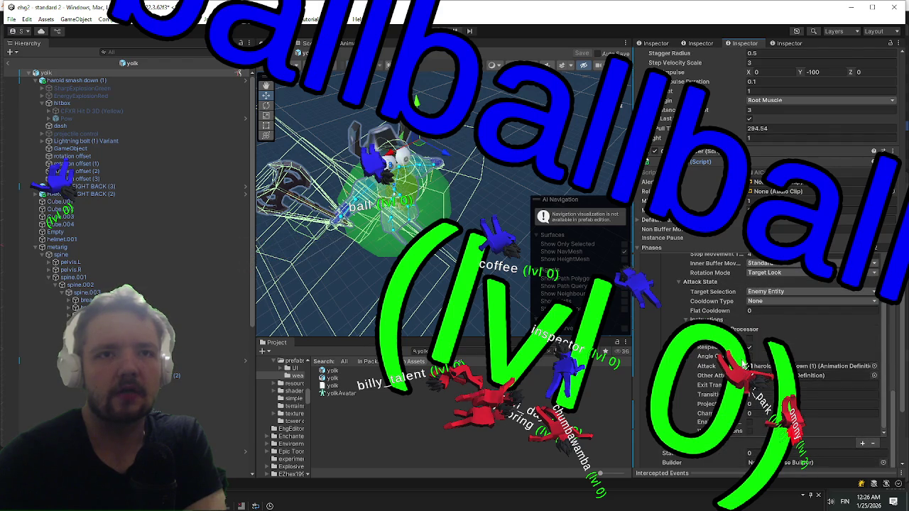
scroll(749, 358, up, 5)
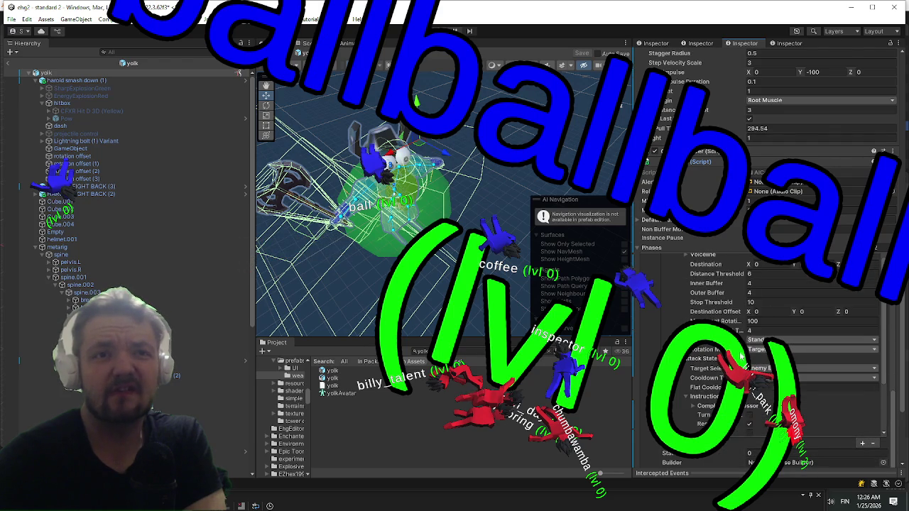
Un-maximize Unity beside Blender and Visual Studio, review the Movement and Attack State settings, then restore the editor
mouse_move(673, 4)
mouse_down()
mouse_move(398, 56)
mouse_move(50, 31)
mouse_up()
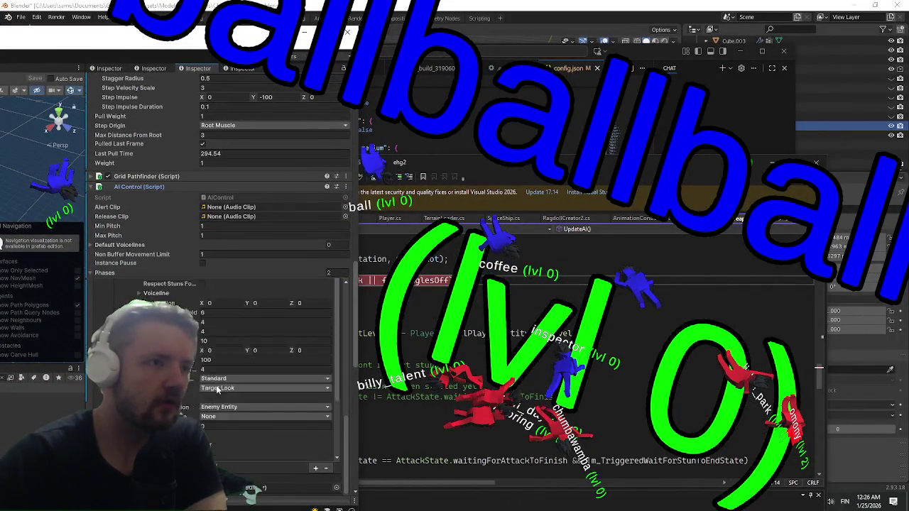
scroll(217, 389, down, 4)
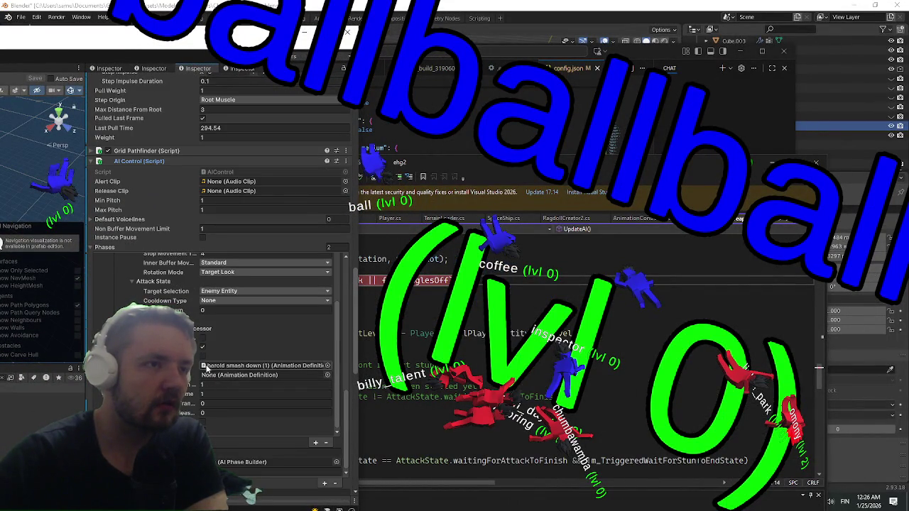
scroll(205, 358, up, 5)
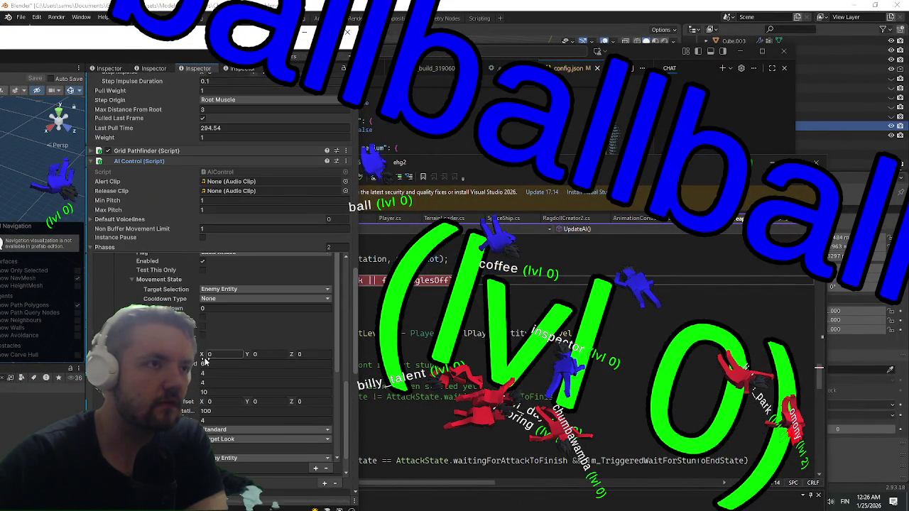
scroll(204, 362, up, 2)
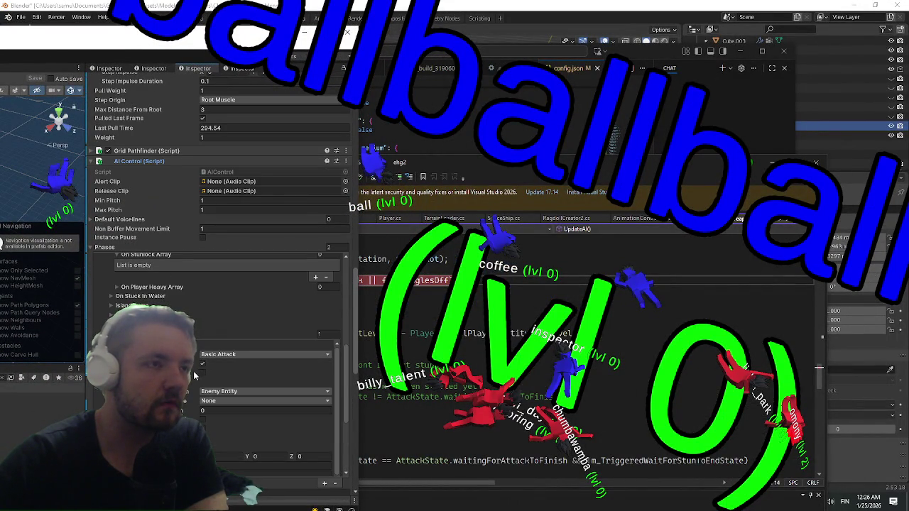
scroll(213, 355, down, 4)
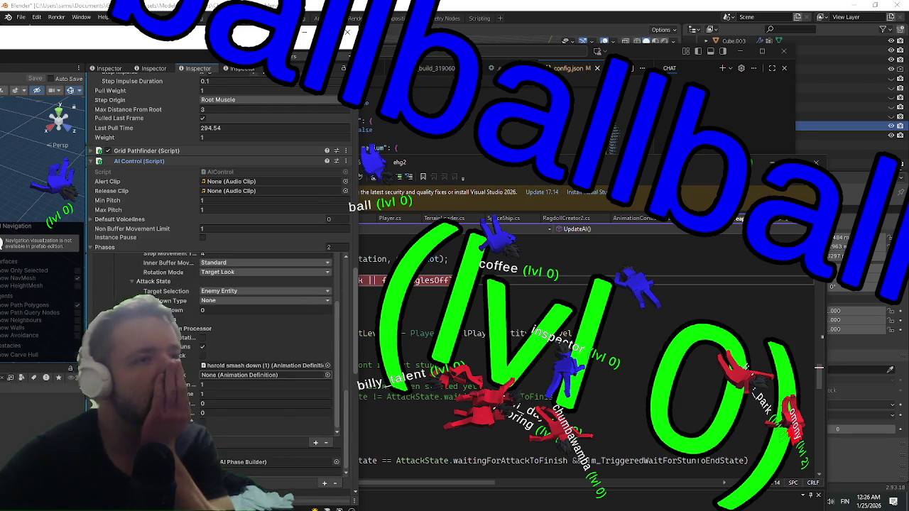
scroll(221, 285, down, 1)
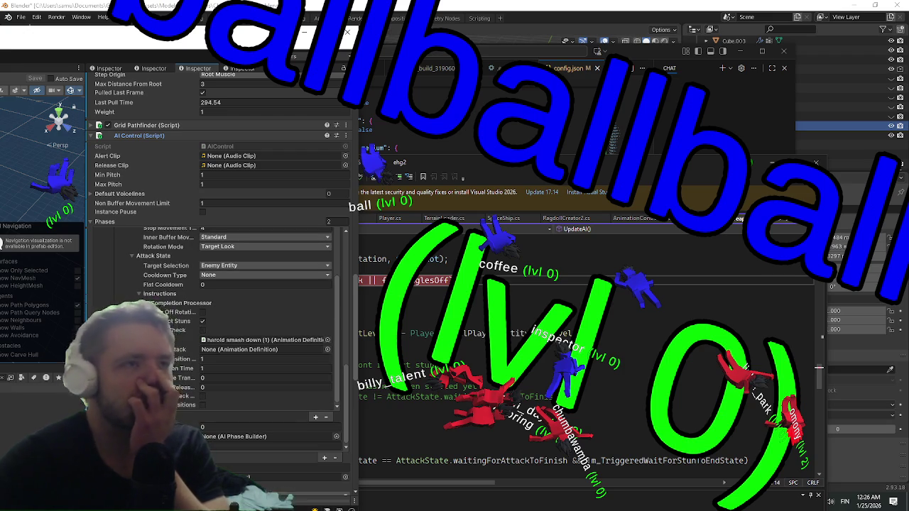
scroll(213, 319, down, 3)
scroll(213, 320, up, 3)
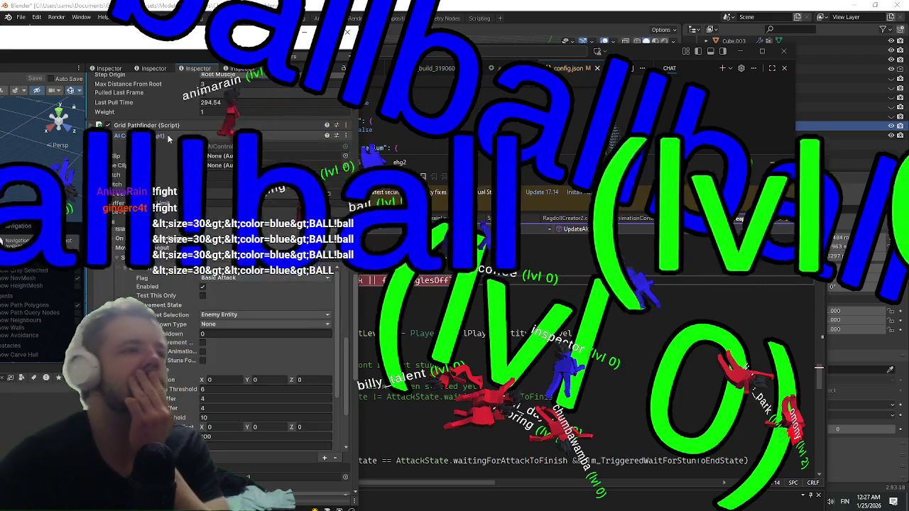
key(alt+Tab)
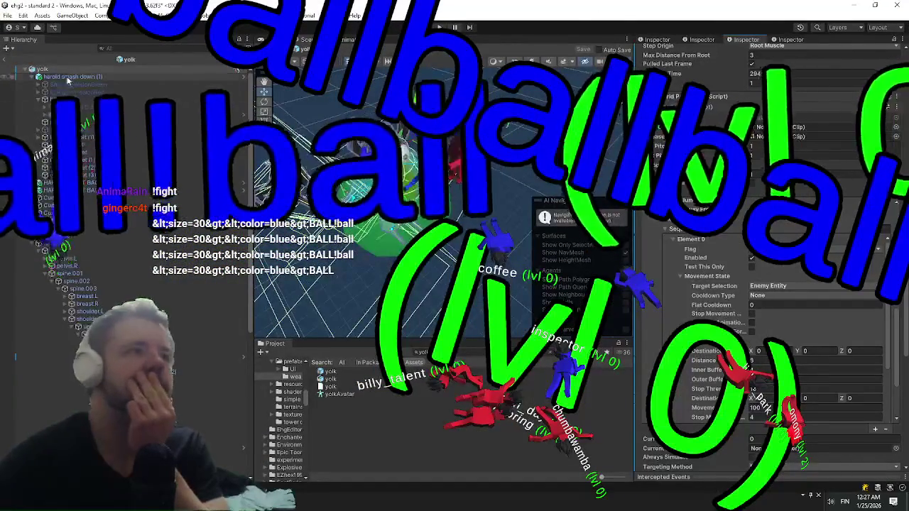
Leave the current prefab and open the EnemyManager prefab in Prefab Mode
click(6, 61)
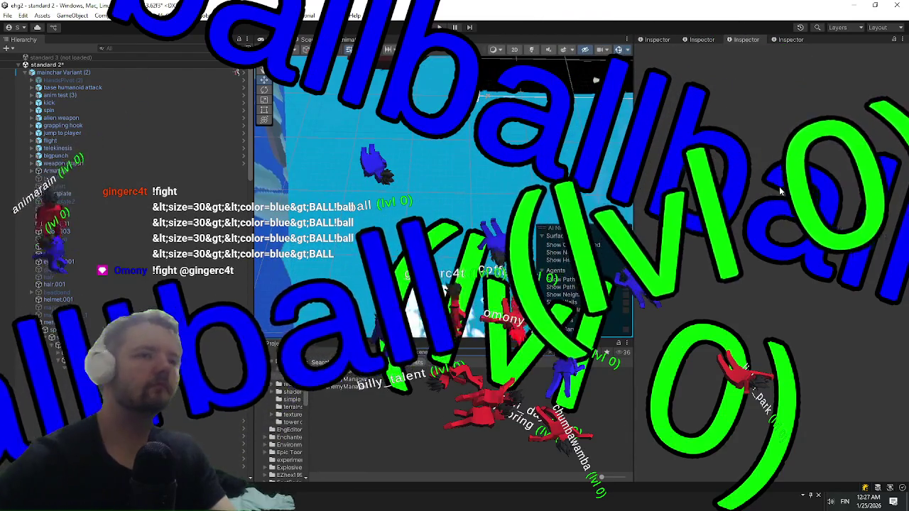
click(327, 389)
double_click(327, 389)
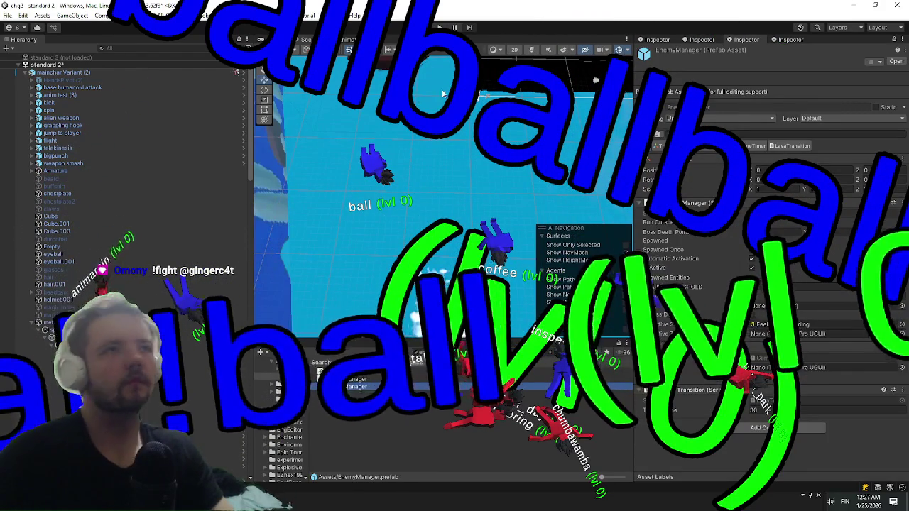
Restore, reposition and re-maximize the Unity editor window
double_click(534, 4)
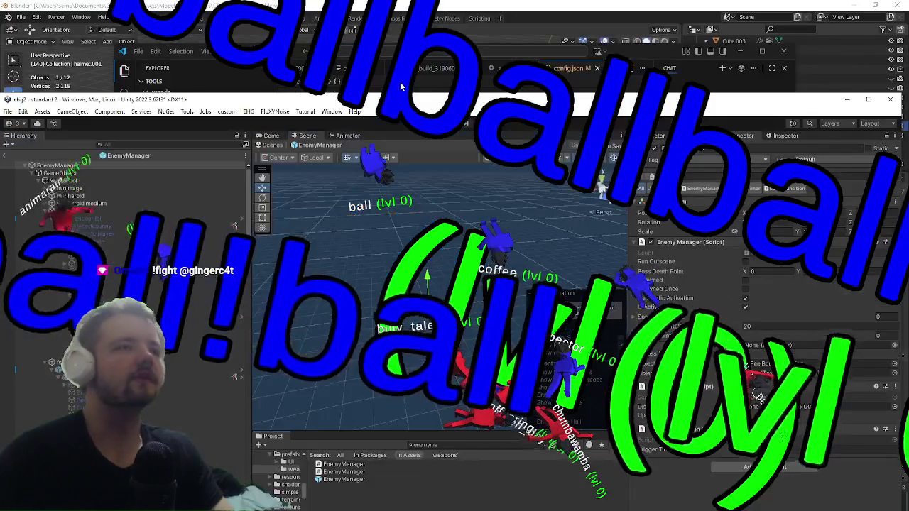
mouse_move(338, 103)
mouse_down()
mouse_move(340, 67)
mouse_move(561, 42)
mouse_move(441, 35)
mouse_move(348, 49)
mouse_up()
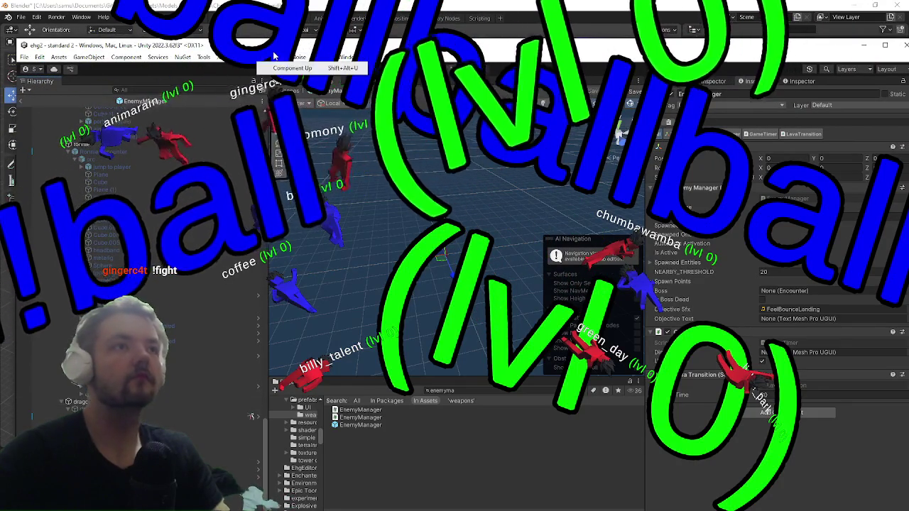
drag(401, 45, 261, 4)
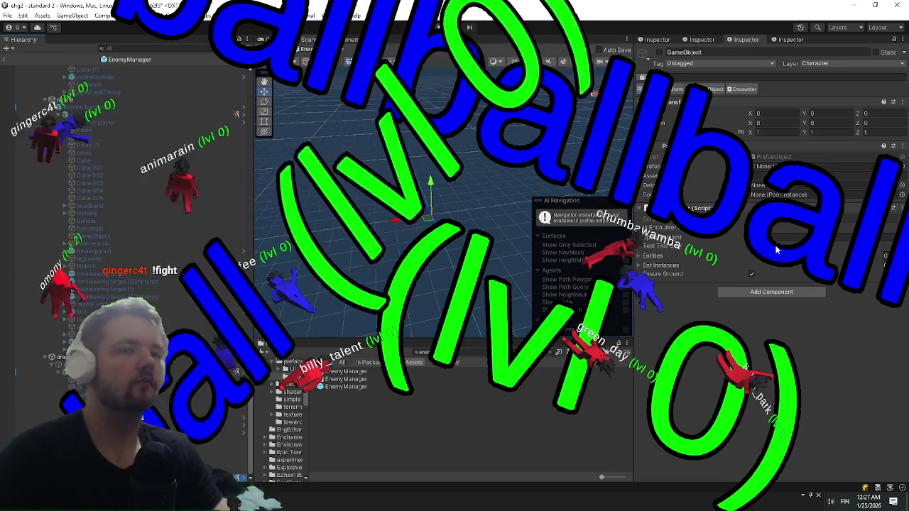
Scroll the Inspector through the Ronnie enemy's AI Control phases and its empty Movement Timeout sequence list
scroll(710, 270, down, 10)
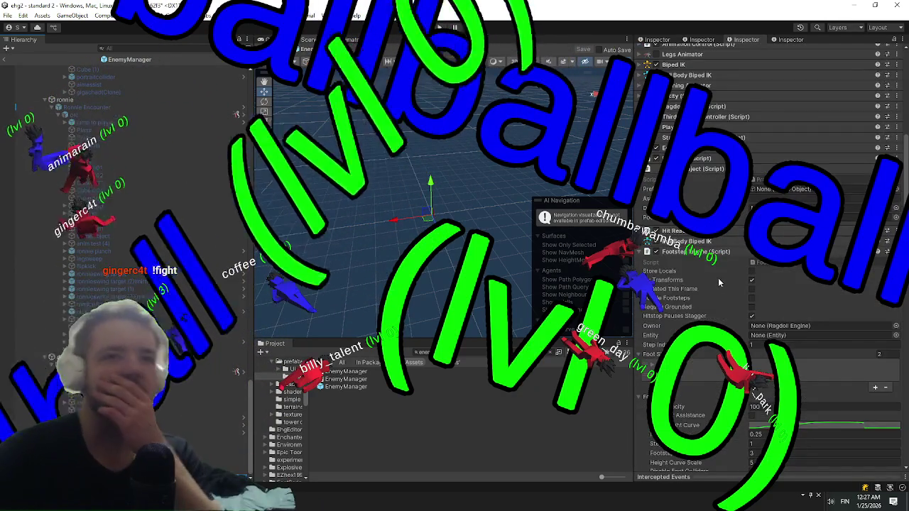
scroll(703, 235, down, 4)
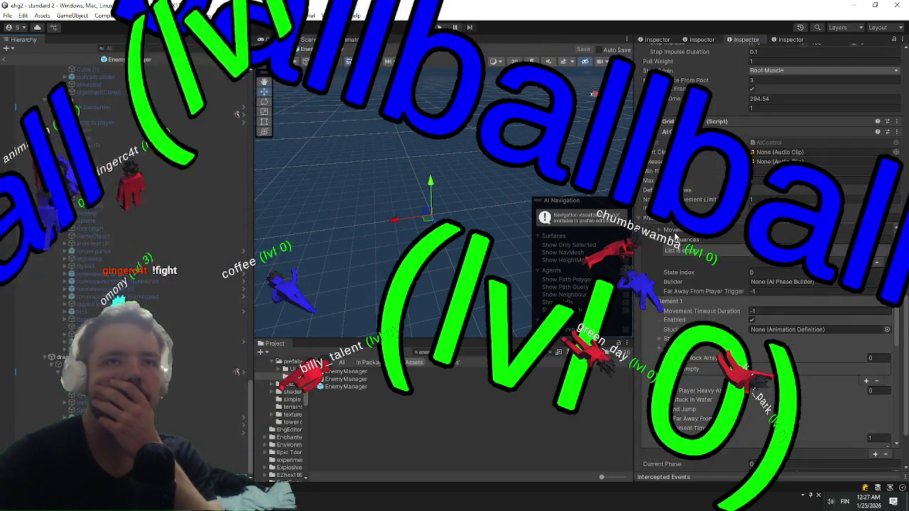
scroll(682, 263, down, 3)
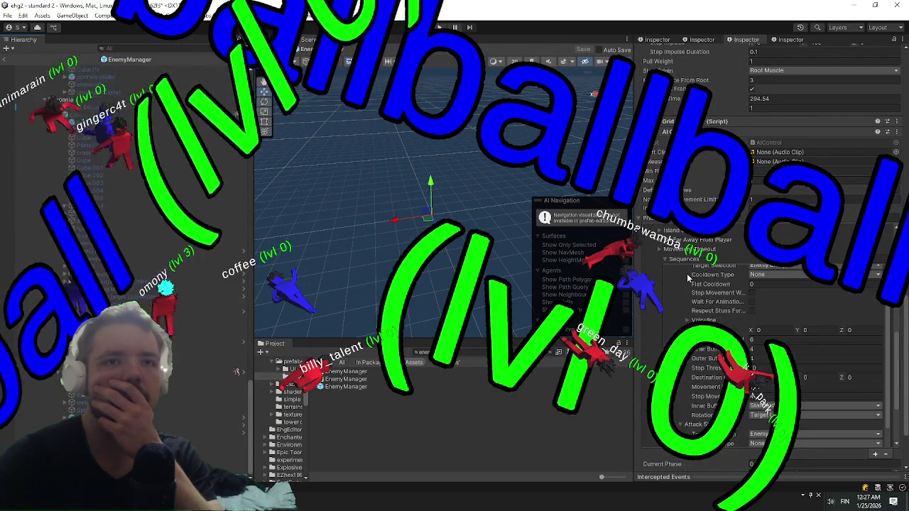
scroll(689, 281, down, 2)
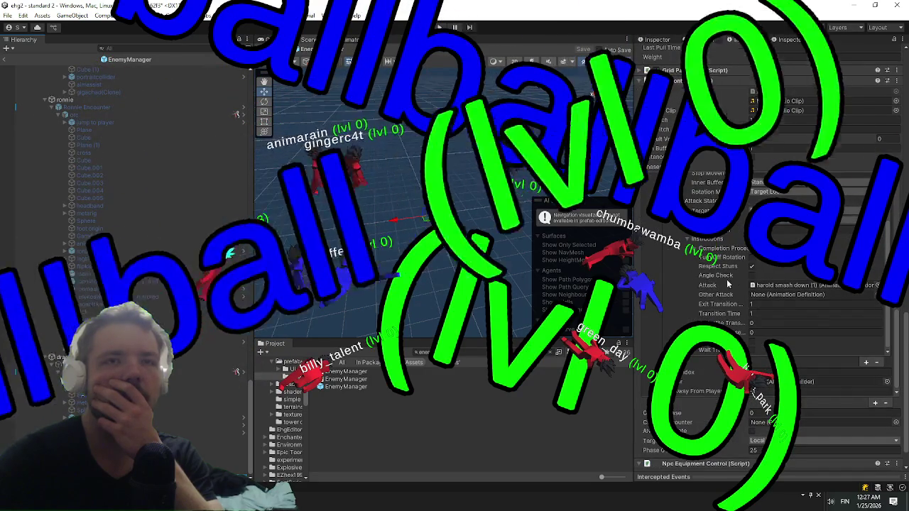
scroll(753, 286, up, 3)
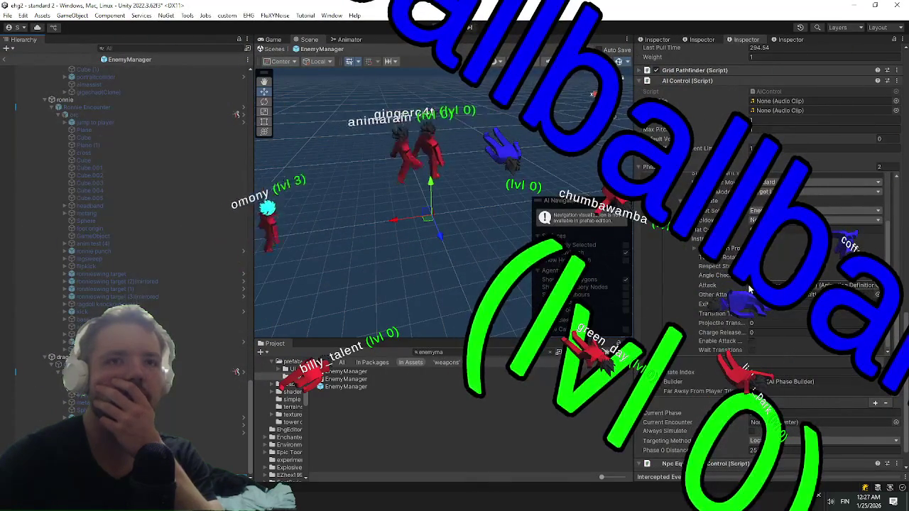
scroll(721, 303, up, 3)
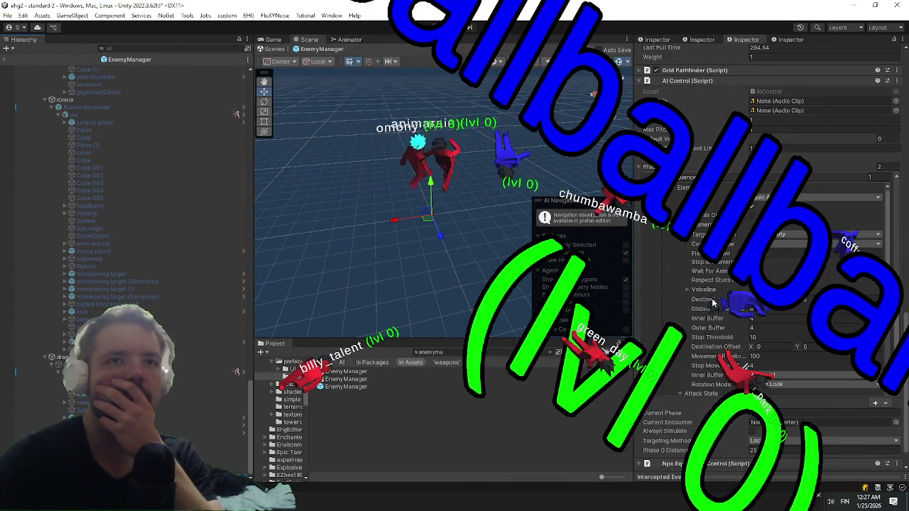
scroll(713, 301, down, 5)
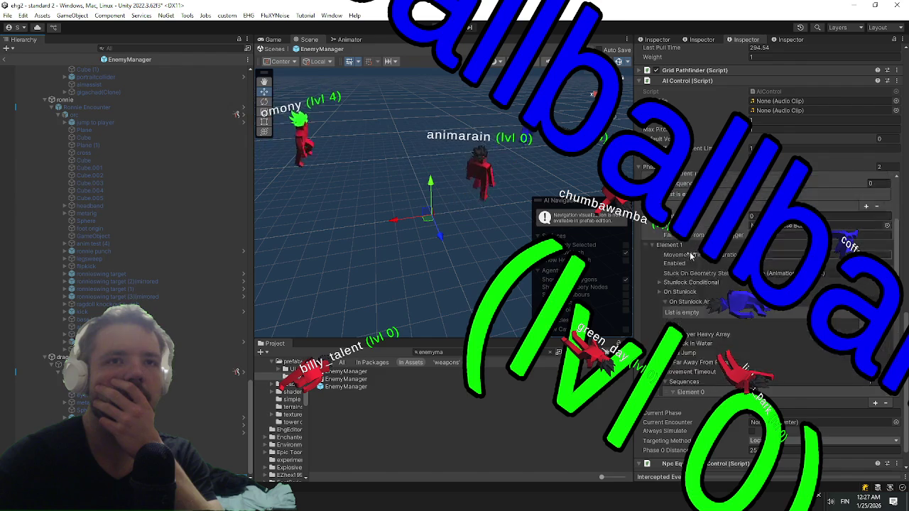
scroll(687, 263, up, 2)
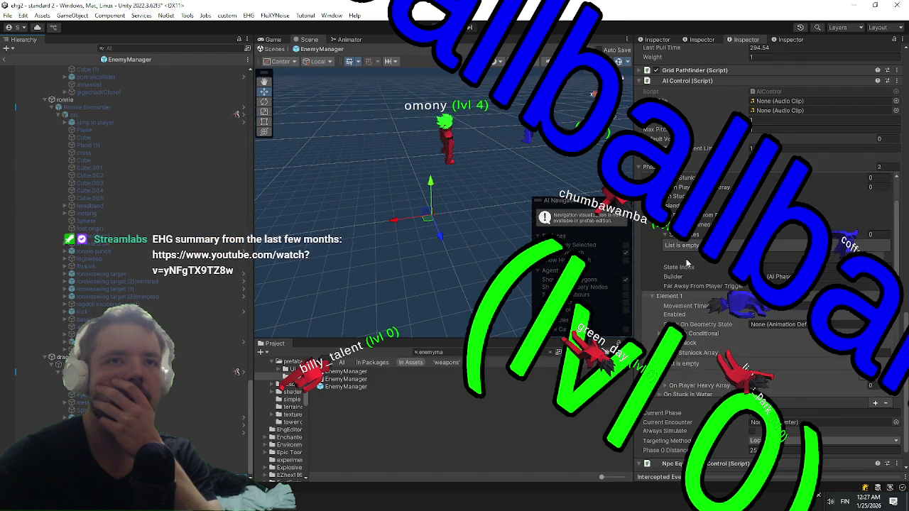
scroll(687, 263, up, 2)
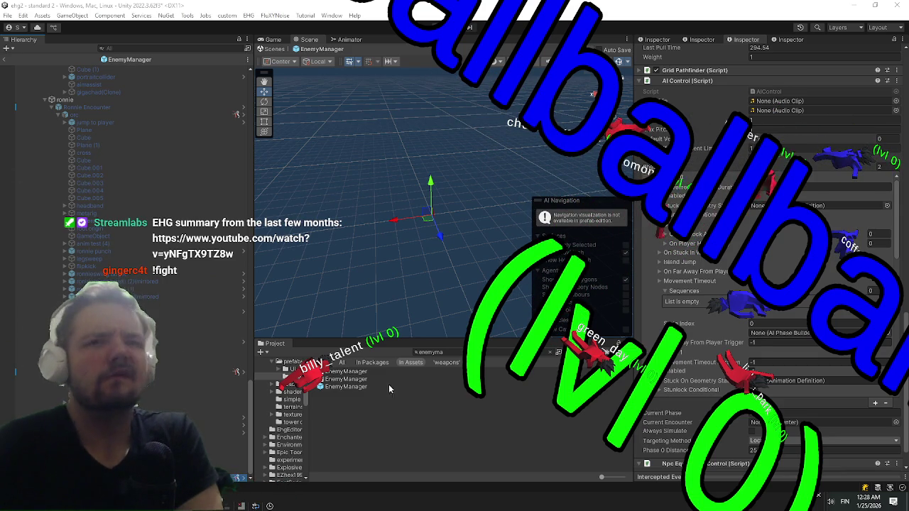
Check AIUseWeaponState line 115, where forceAnglesOff (set true on line 114) enters the angle check
mouse_move(419, 6)
mouse_down()
mouse_move(419, 64)
mouse_move(169, 56)
mouse_up()
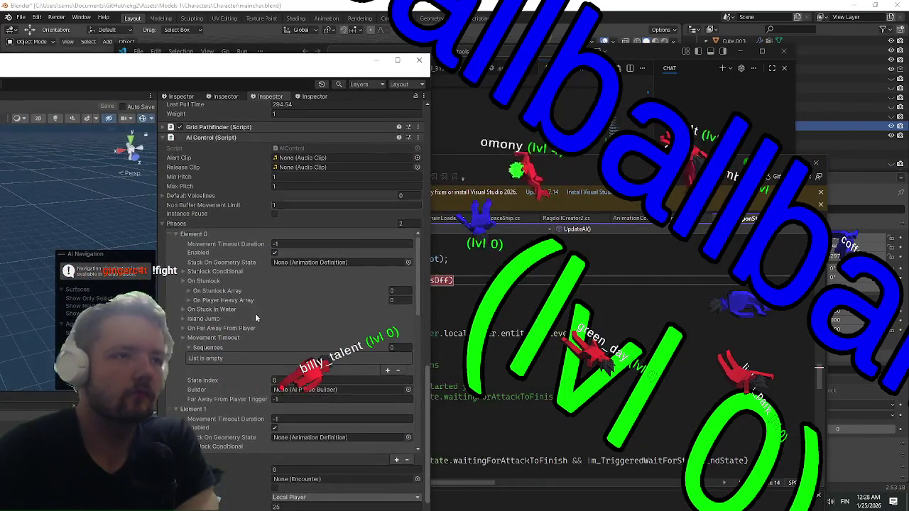
scroll(278, 344, down, 5)
click(510, 287)
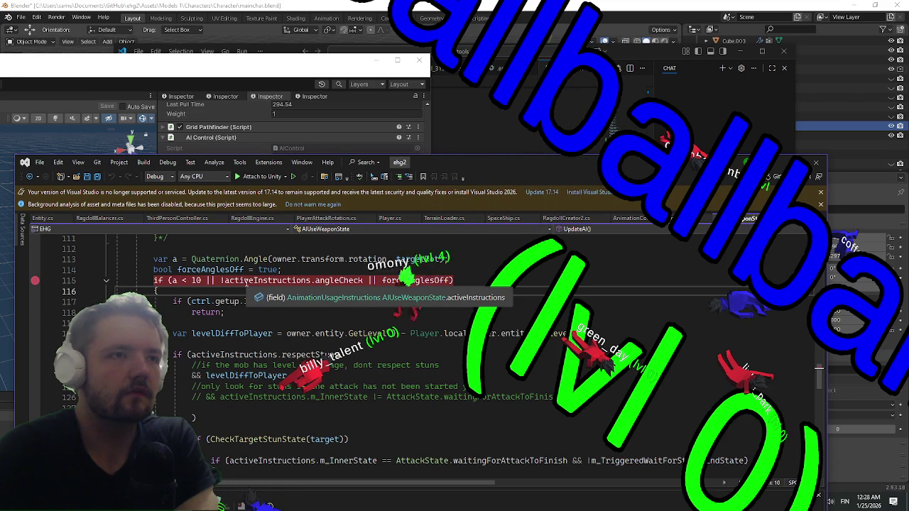
click(245, 281)
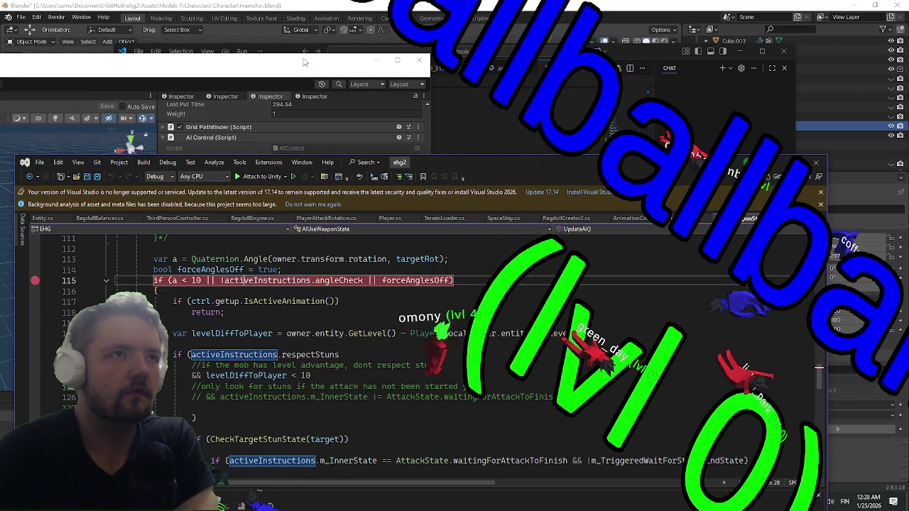
double_click(304, 62)
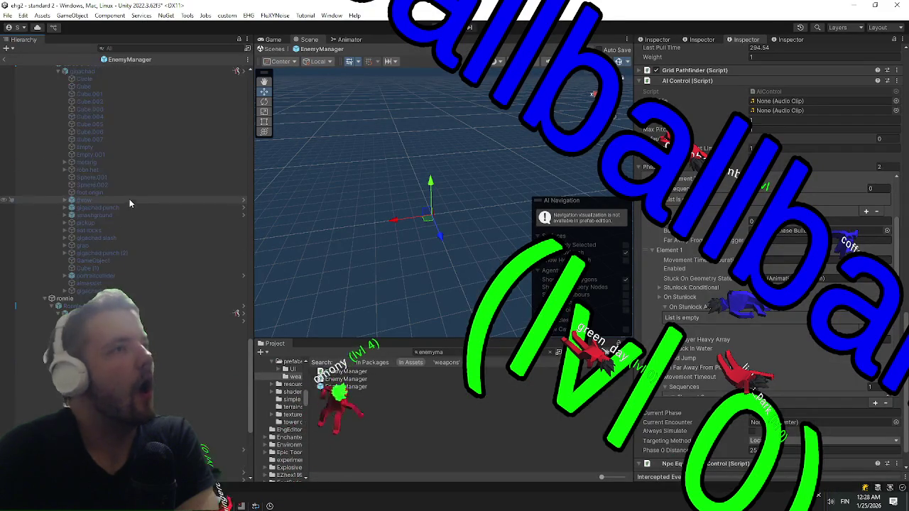
Select the yolk axe2h10_grey Variant under hand.R and review its Equipment, Weapon and NPC Equipment components
scroll(870, 198, up, 15)
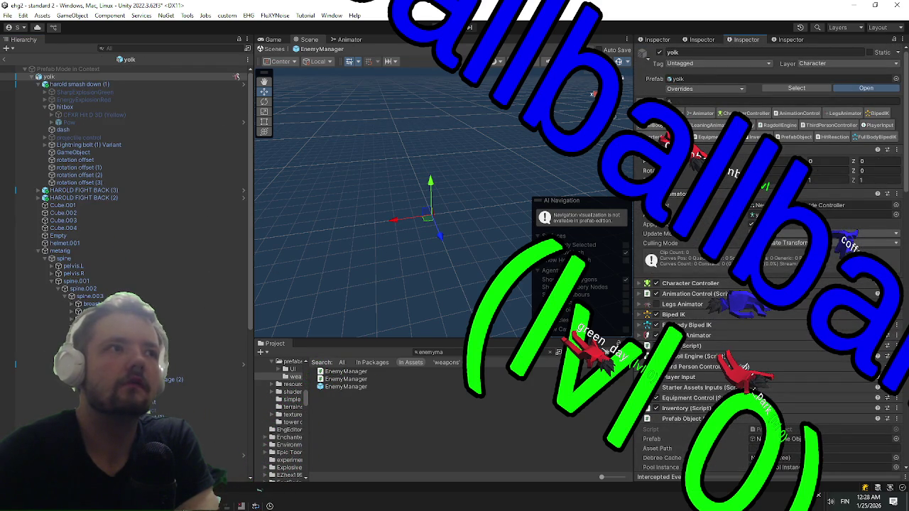
scroll(128, 170, down, 5)
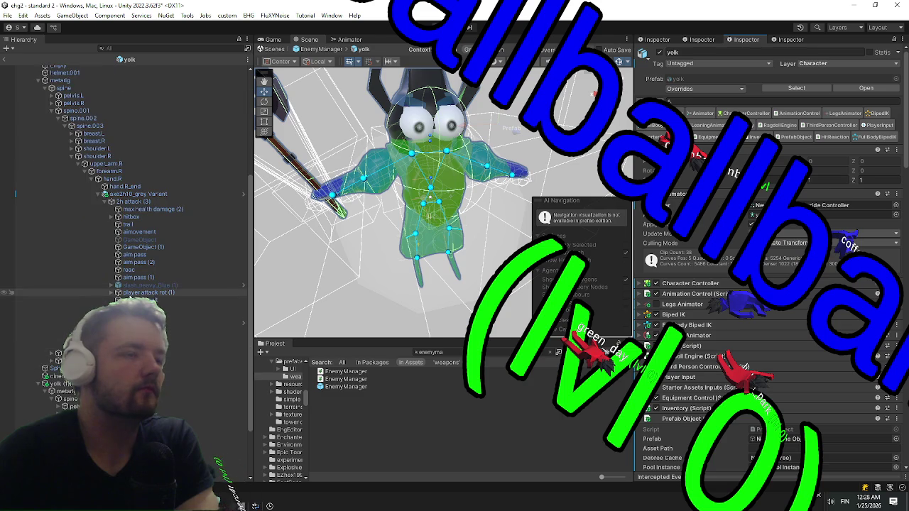
click(99, 307)
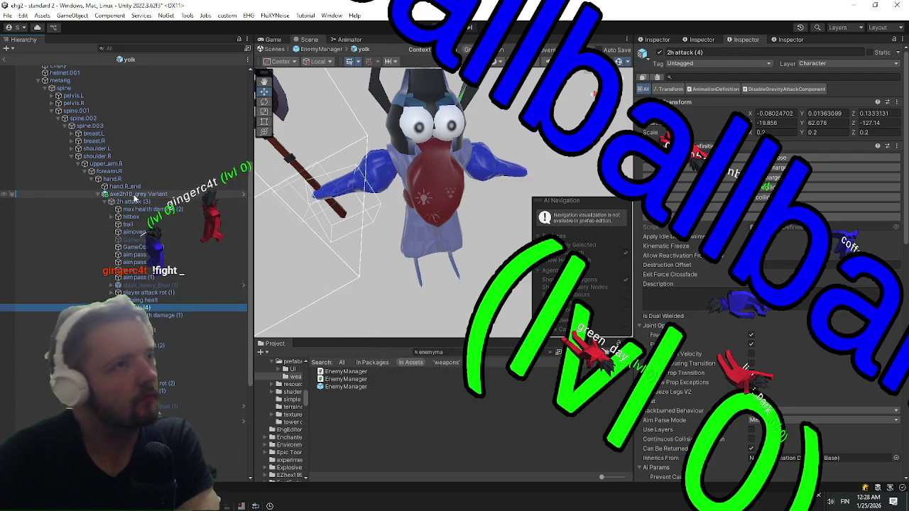
click(131, 194)
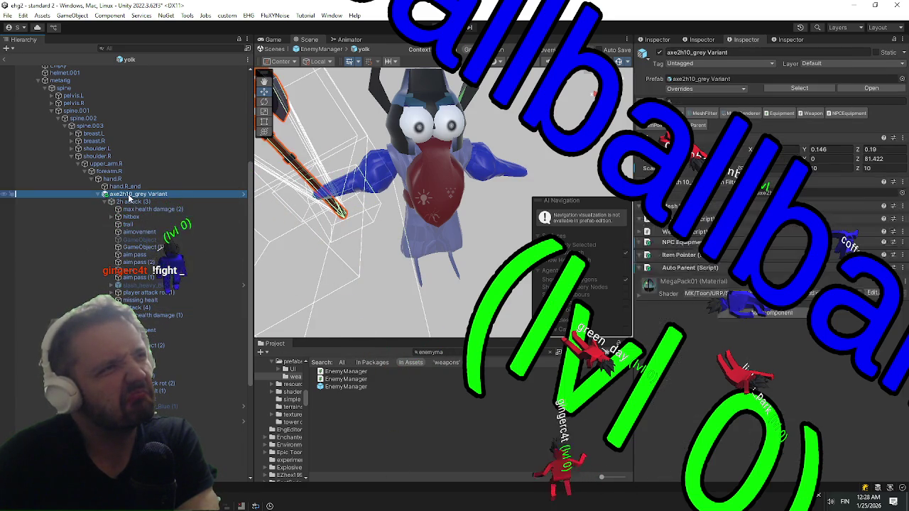
scroll(773, 289, down, 5)
scroll(714, 267, down, 3)
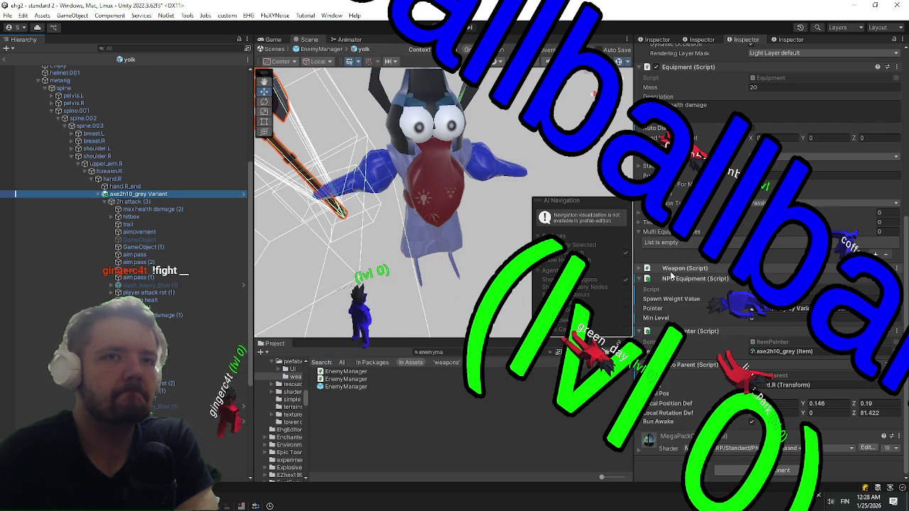
right_click(668, 281)
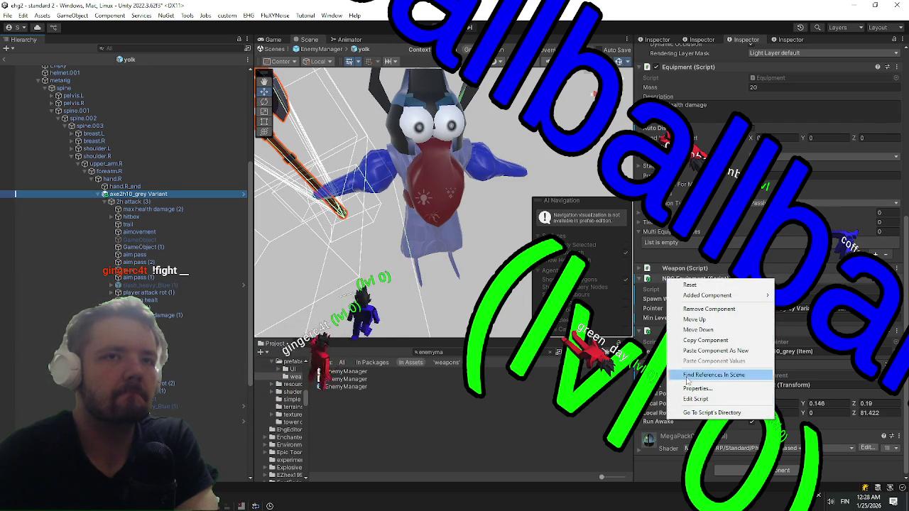
click(622, 7)
double_click(621, 7)
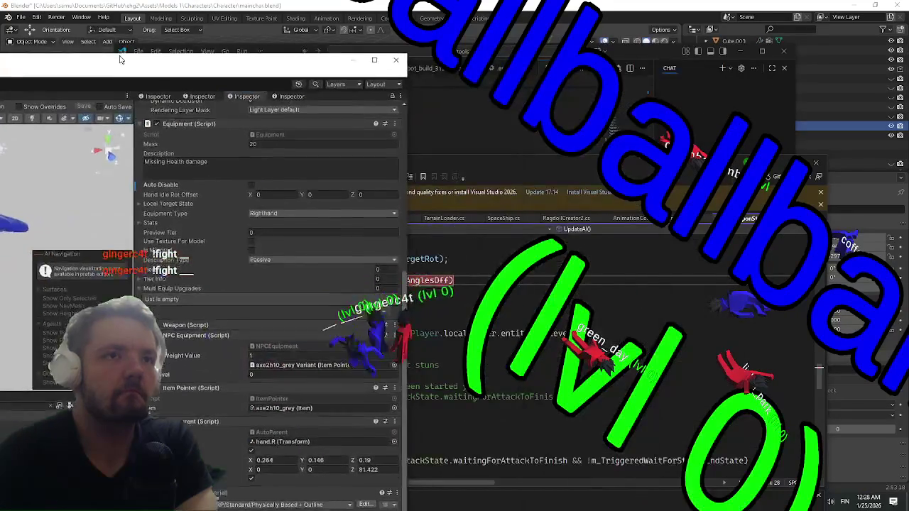
Open the NPC Equipment script, NPCEqBase.cs, read through it, then switch back to Unity
right_click(204, 332)
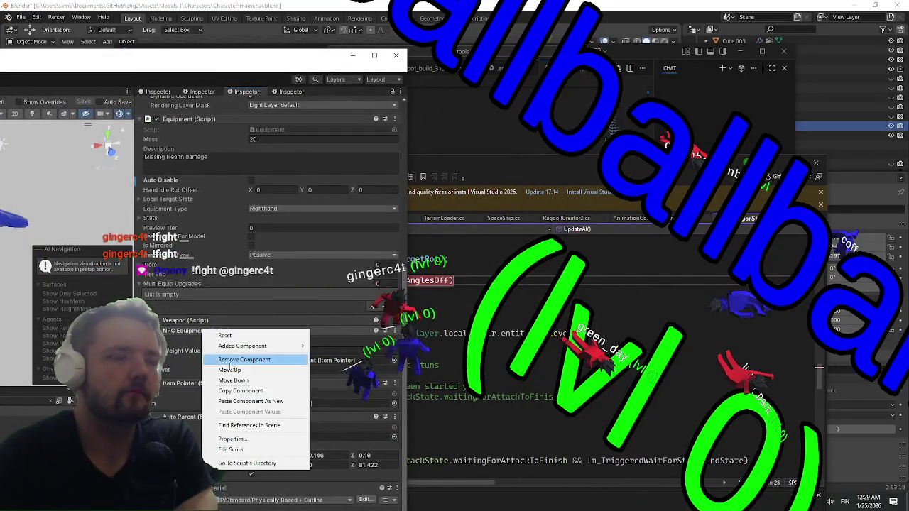
click(238, 453)
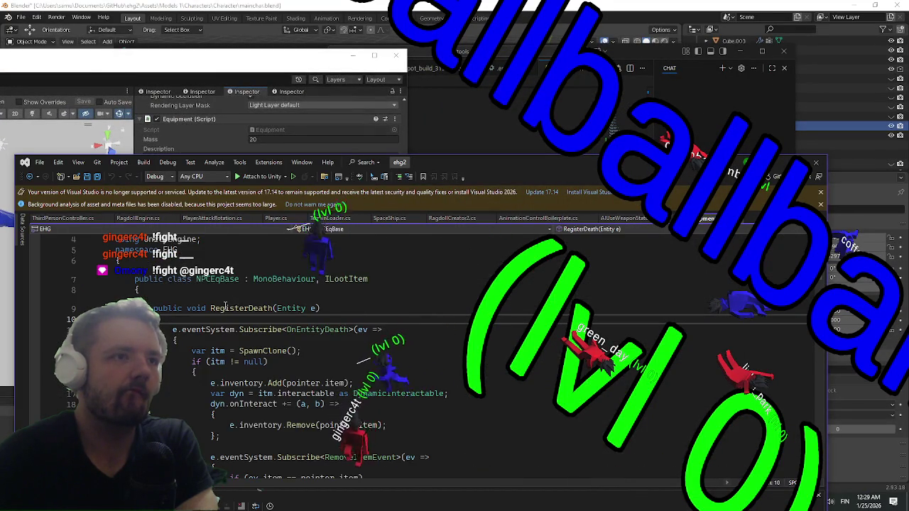
scroll(189, 333, down, 3)
scroll(189, 332, down, 15)
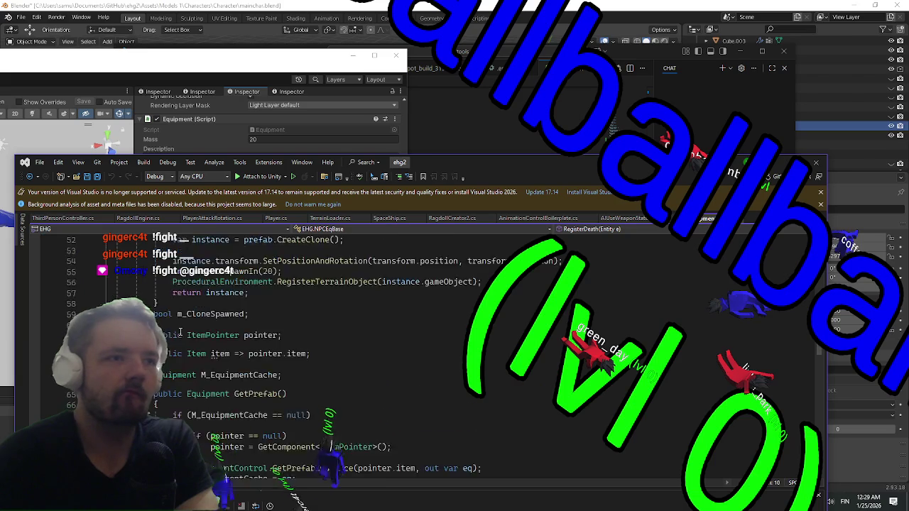
scroll(181, 328, down, 16)
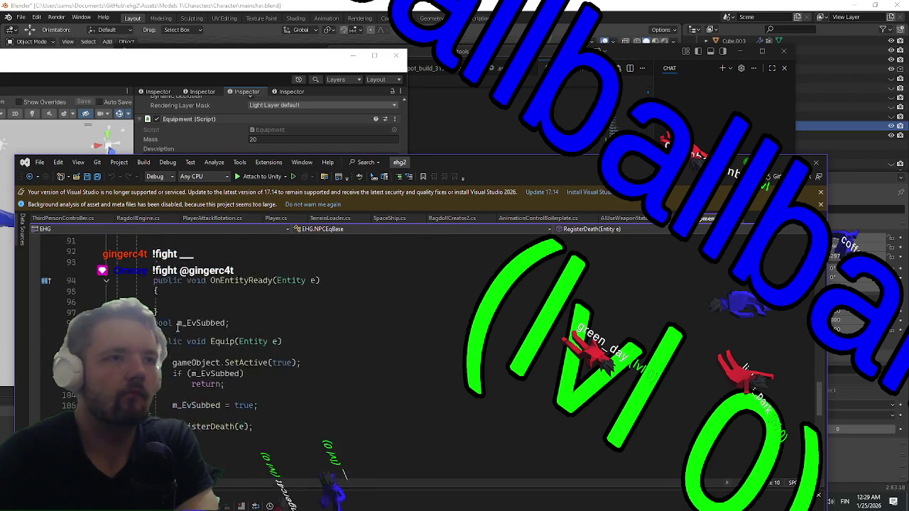
scroll(166, 328, up, 17)
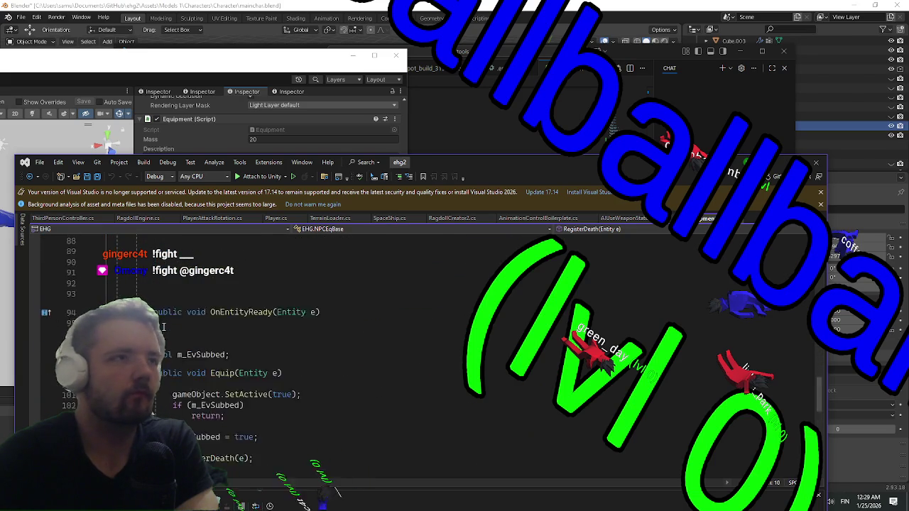
scroll(161, 328, up, 13)
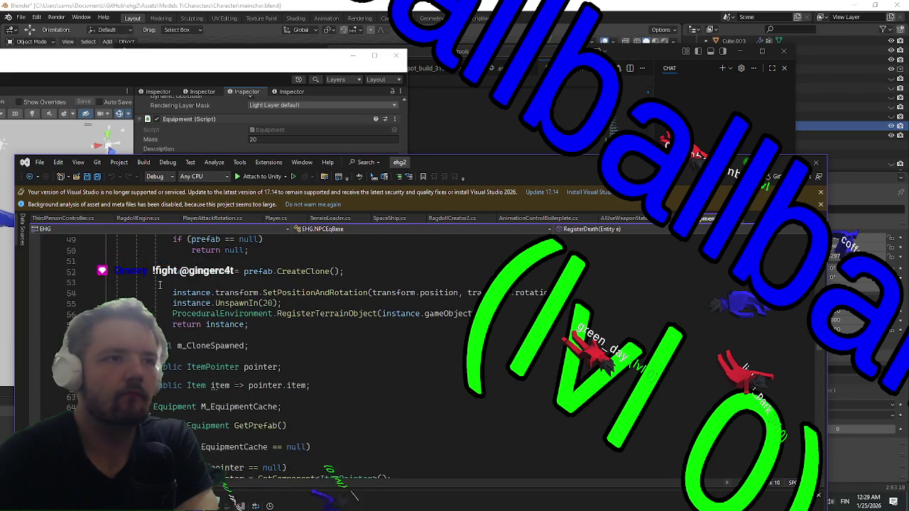
scroll(187, 280, up, 7)
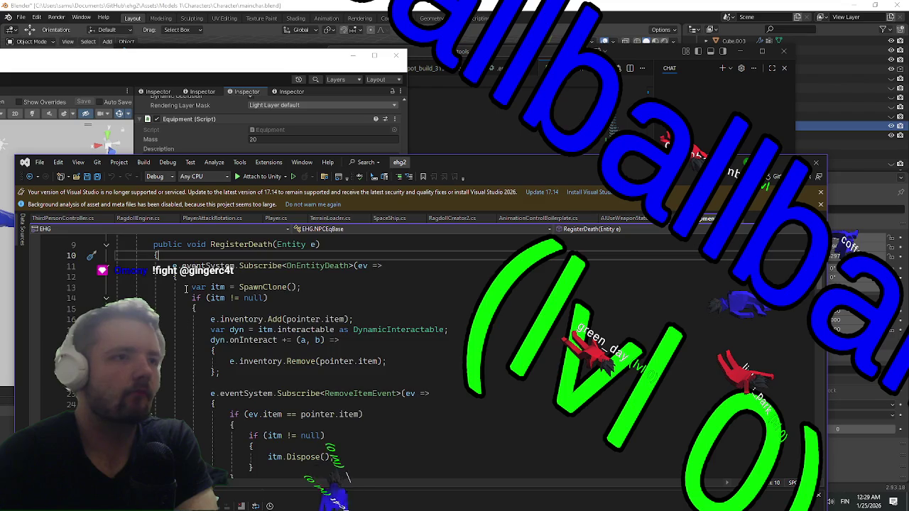
scroll(183, 292, up, 3)
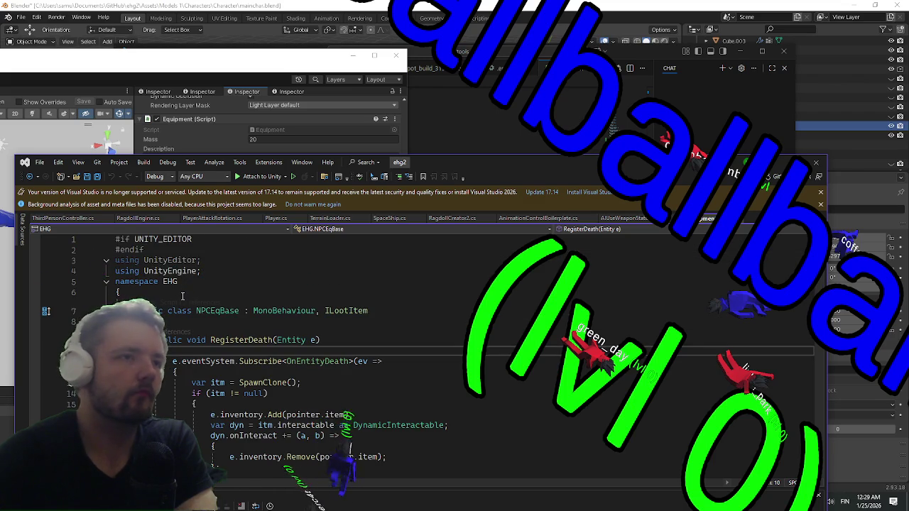
scroll(185, 297, down, 18)
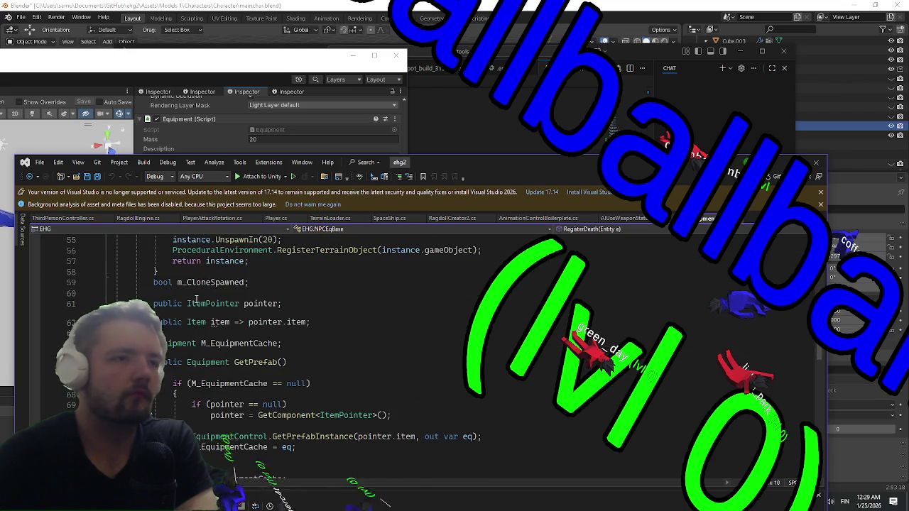
key(alt+Tab)
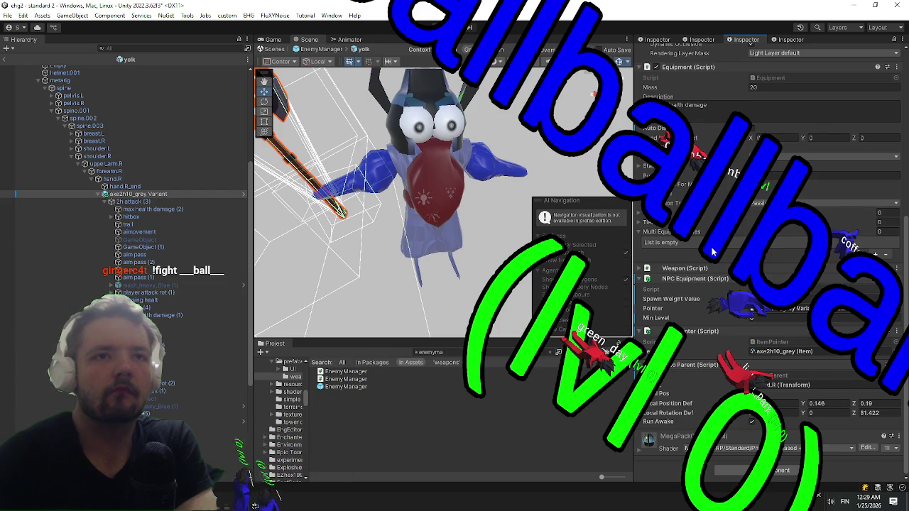
Open the axe's Weapon script in Weapons.cs and scroll through the Weapon class
right_click(695, 270)
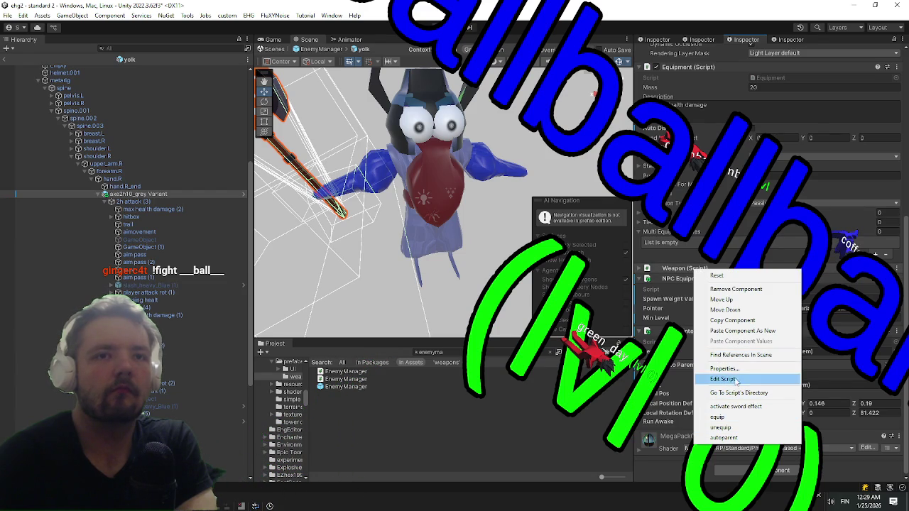
click(732, 383)
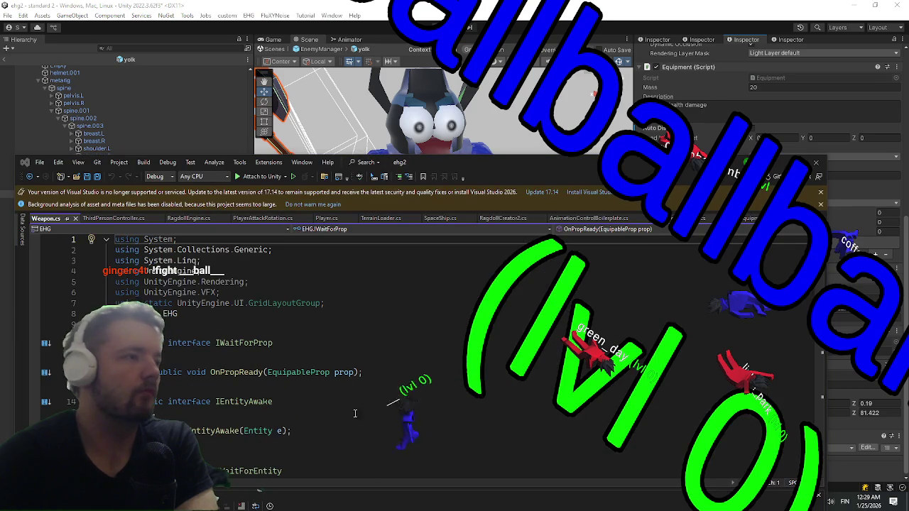
scroll(362, 398, down, 6)
scroll(395, 326, down, 14)
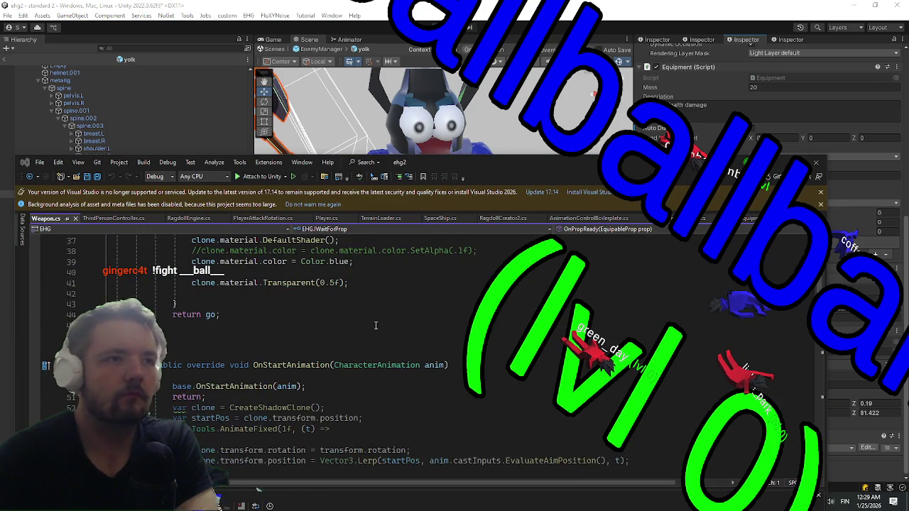
scroll(365, 317, down, 8)
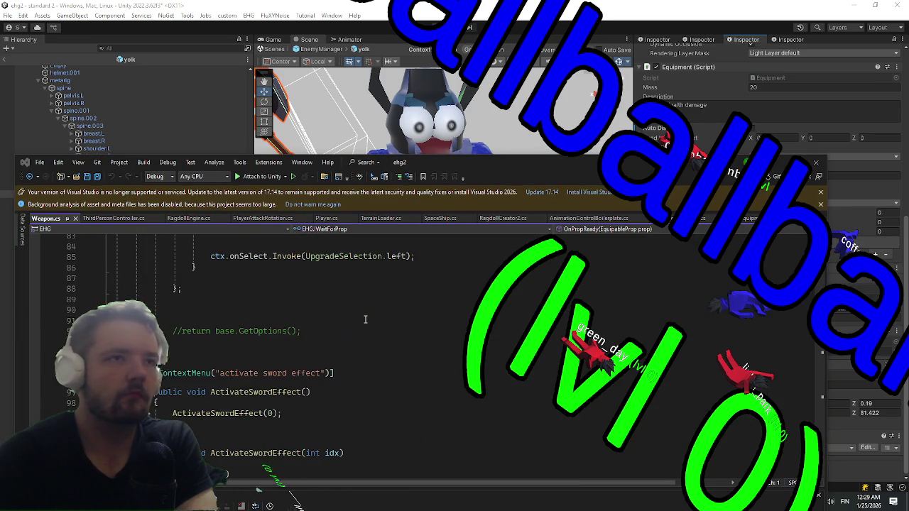
scroll(362, 317, down, 8)
scroll(337, 310, down, 20)
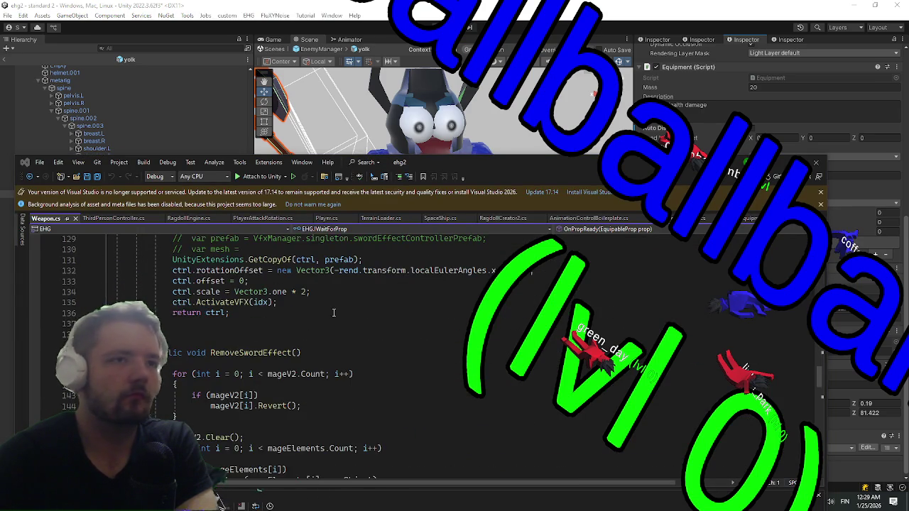
scroll(331, 311, down, 13)
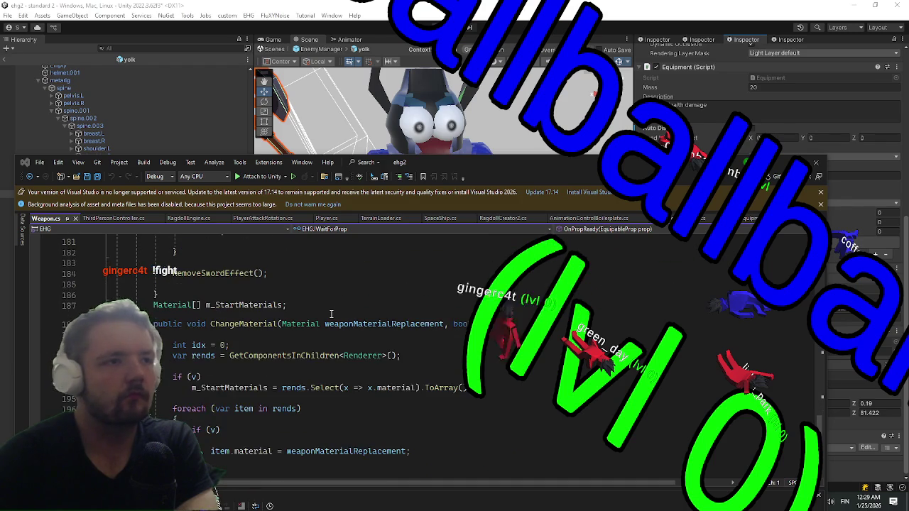
scroll(325, 310, up, 7)
scroll(325, 310, up, 20)
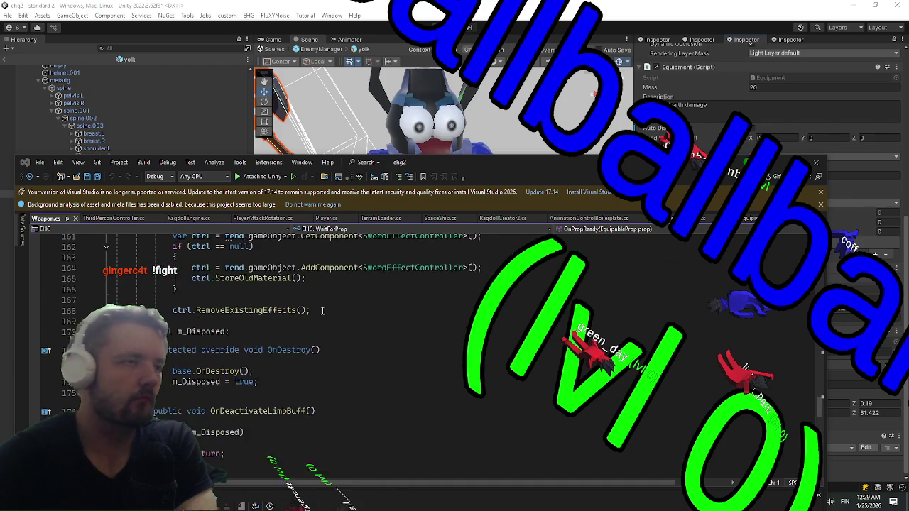
scroll(320, 309, up, 20)
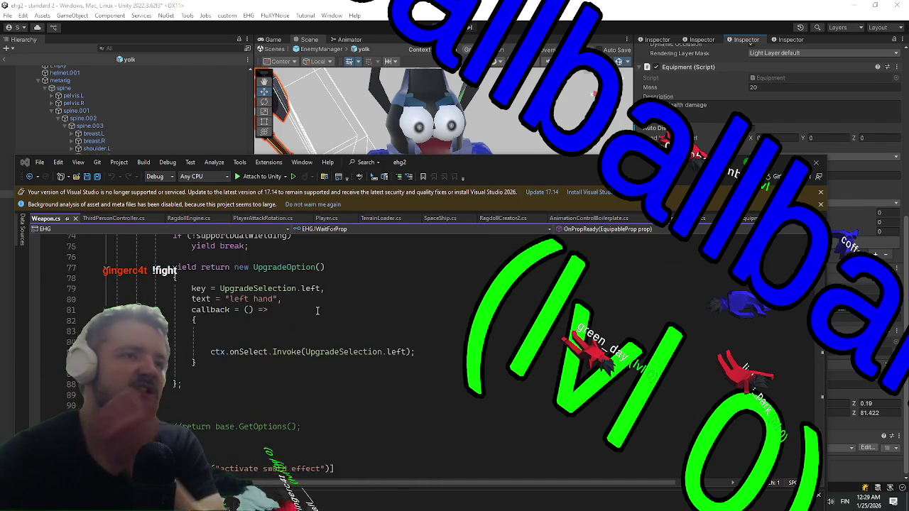
scroll(309, 319, up, 2)
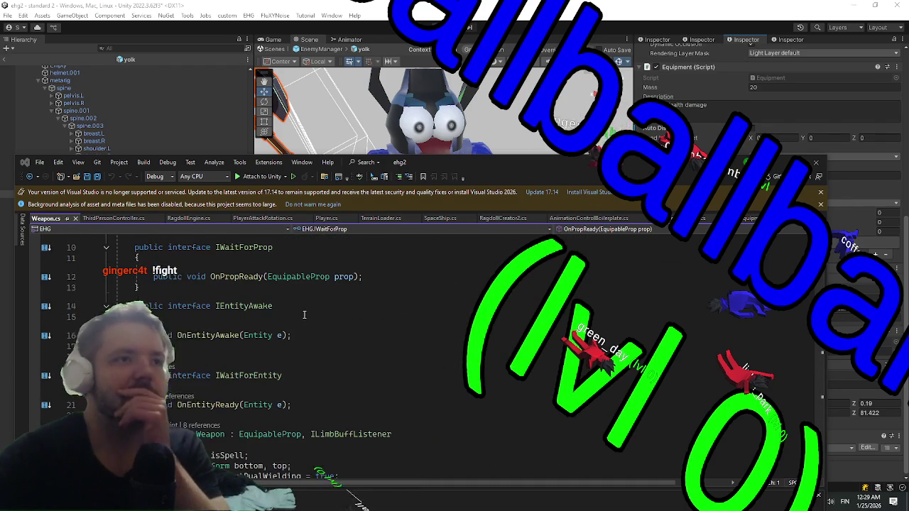
Go to the EquipableProp base class definition and locate its EquipSelf method
click(266, 435)
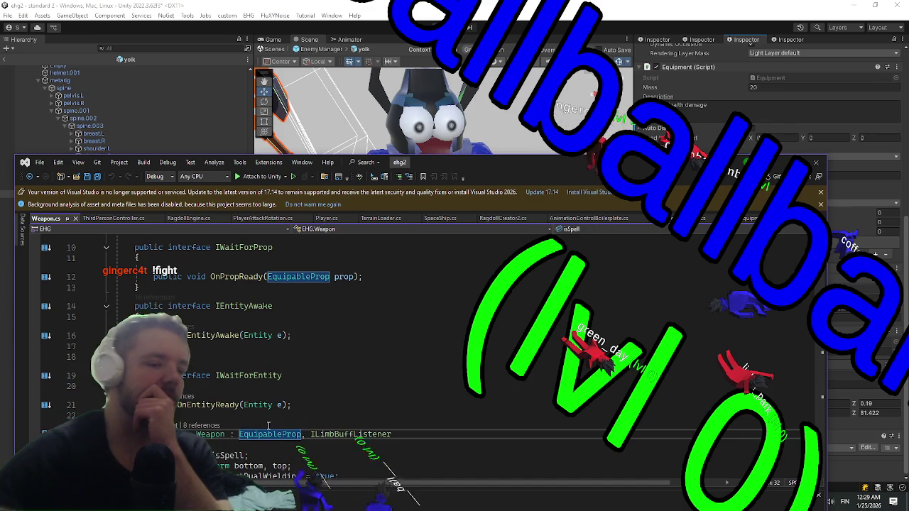
key(F12)
scroll(369, 445, down, 6)
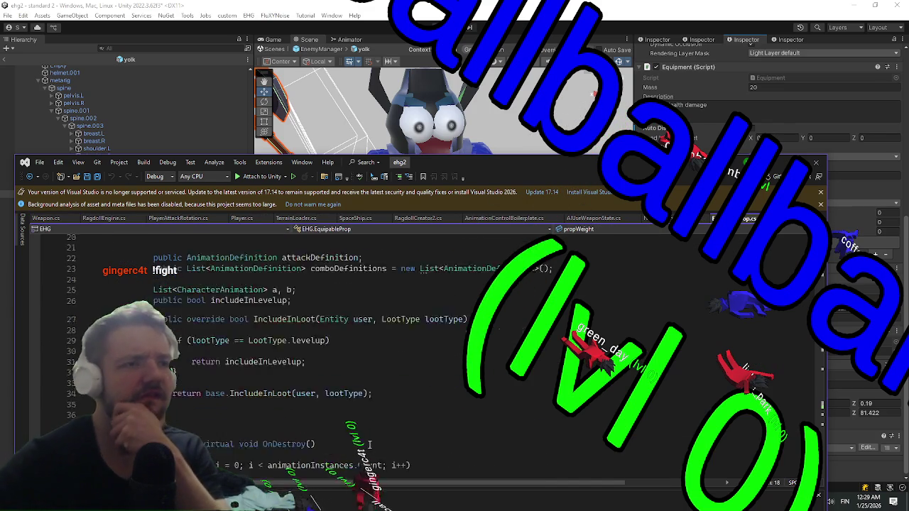
scroll(369, 445, down, 10)
scroll(267, 398, down, 14)
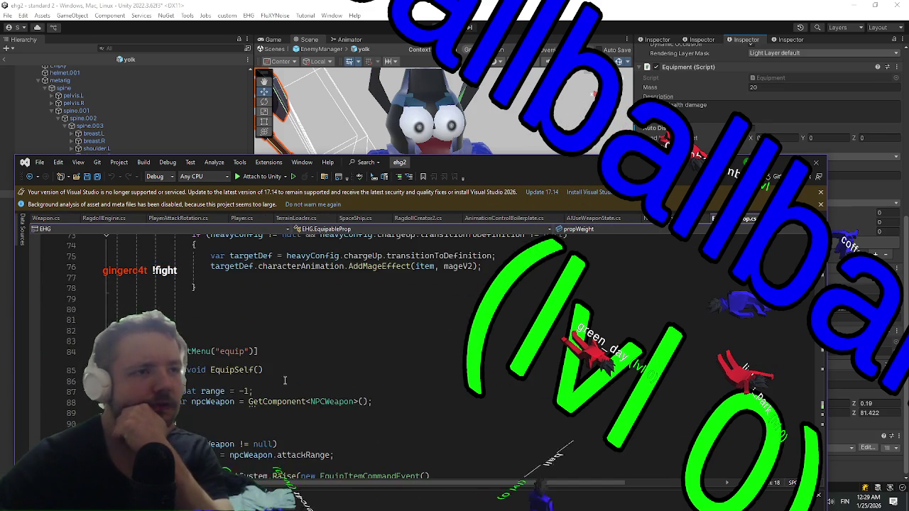
scroll(273, 343, up, 5)
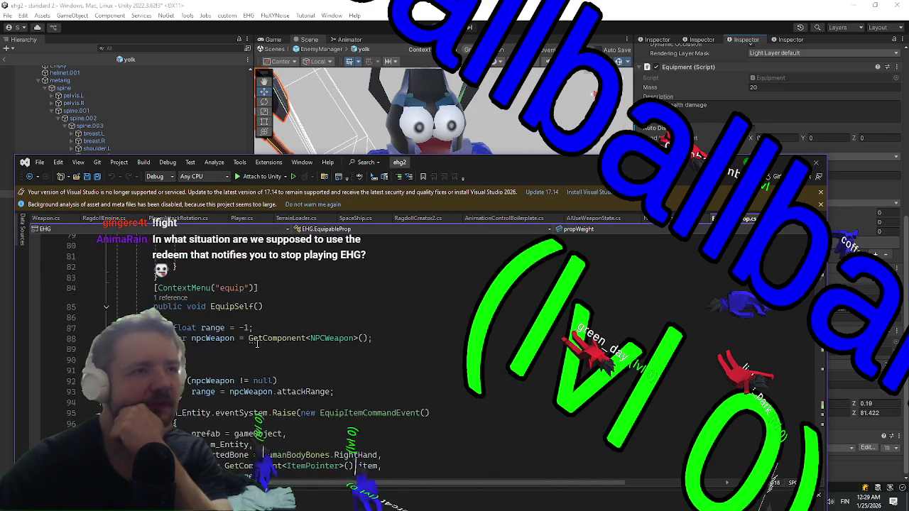
right_click(221, 310)
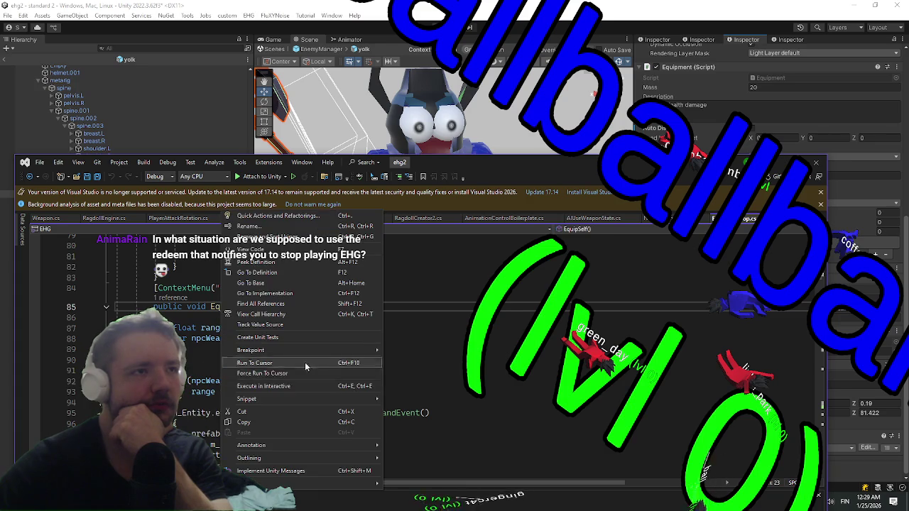
Find all references to EquipSelf and jump to its call in NpcEquipmentControl.cs
click(284, 237)
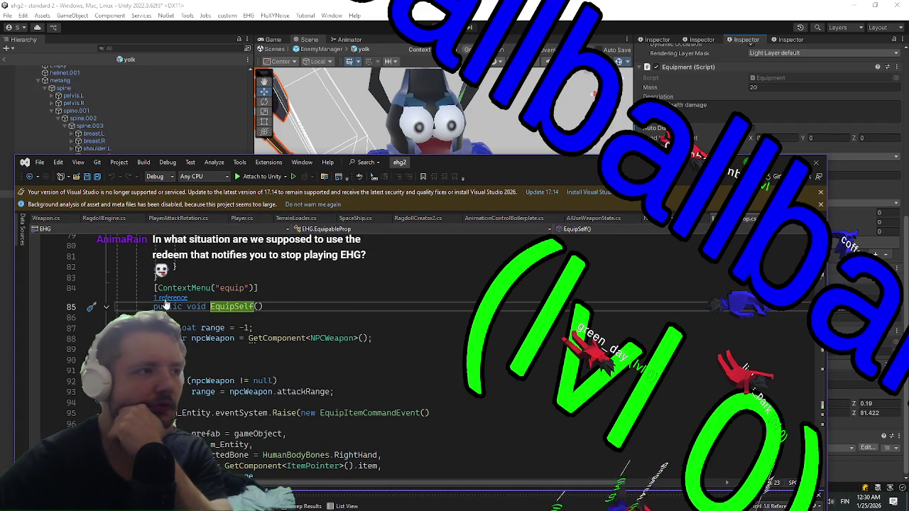
double_click(493, 164)
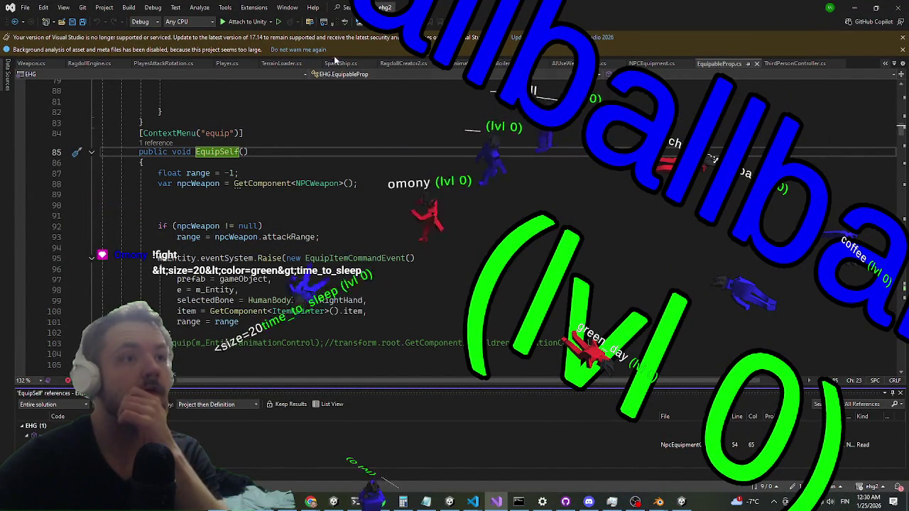
key(F8)
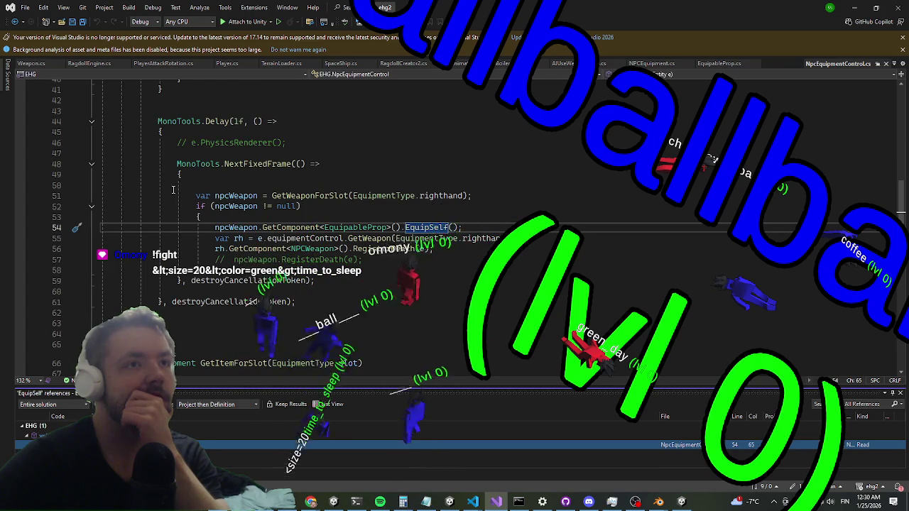
scroll(174, 192, up, 11)
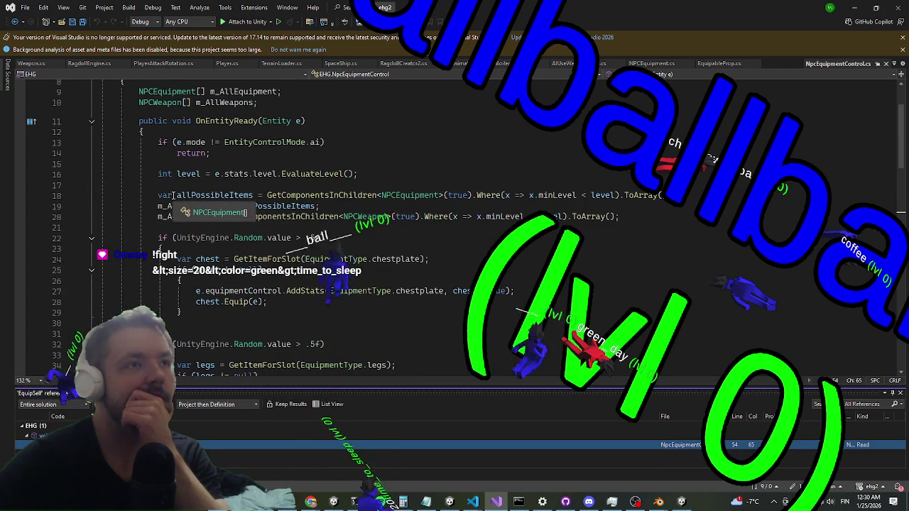
scroll(172, 199, up, 1)
scroll(169, 204, down, 13)
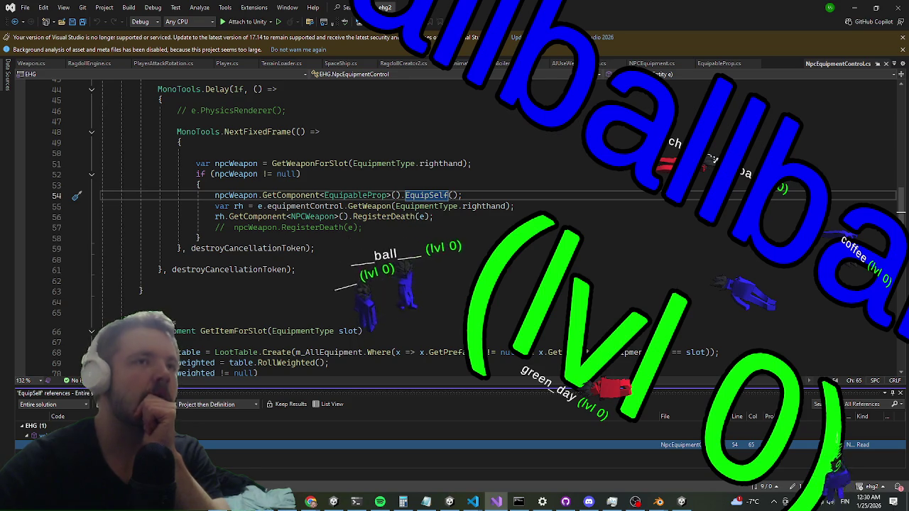
Inspect the righthand equipment slot value around the EquipSelf call, then minimize Visual Studio
click(475, 206)
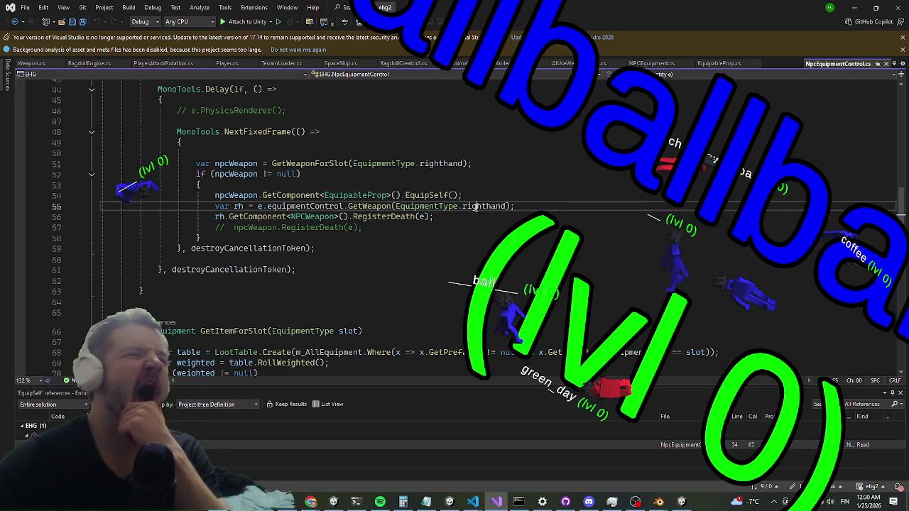
mouse_move(475, 206)
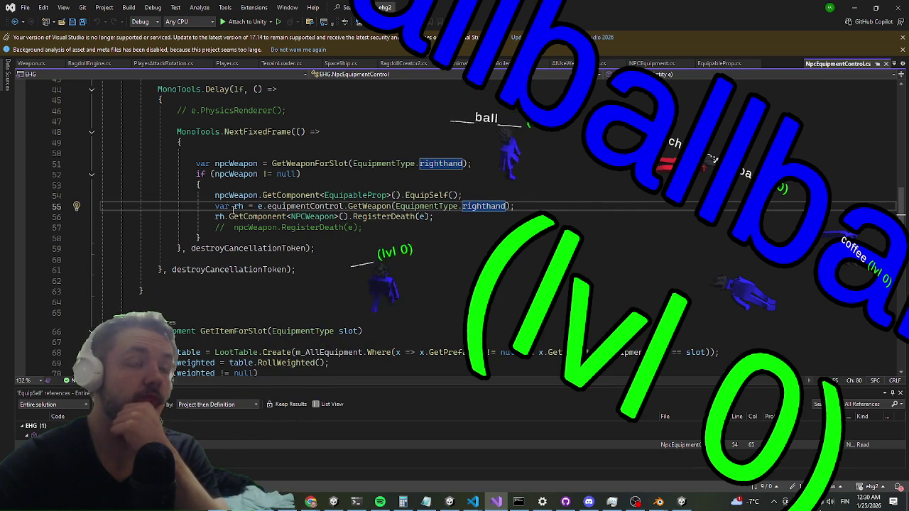
mouse_move(223, 195)
scroll(208, 171, up, 3)
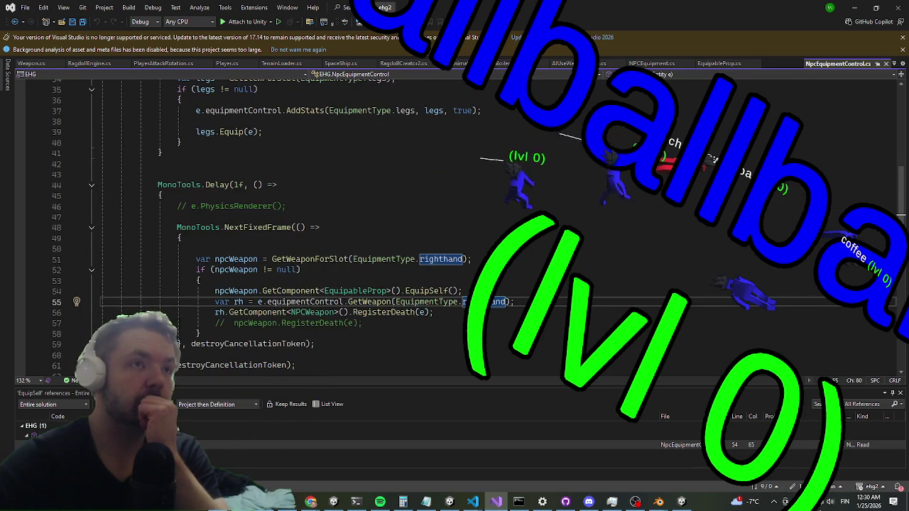
scroll(284, 227, up, 5)
scroll(126, 297, down, 3)
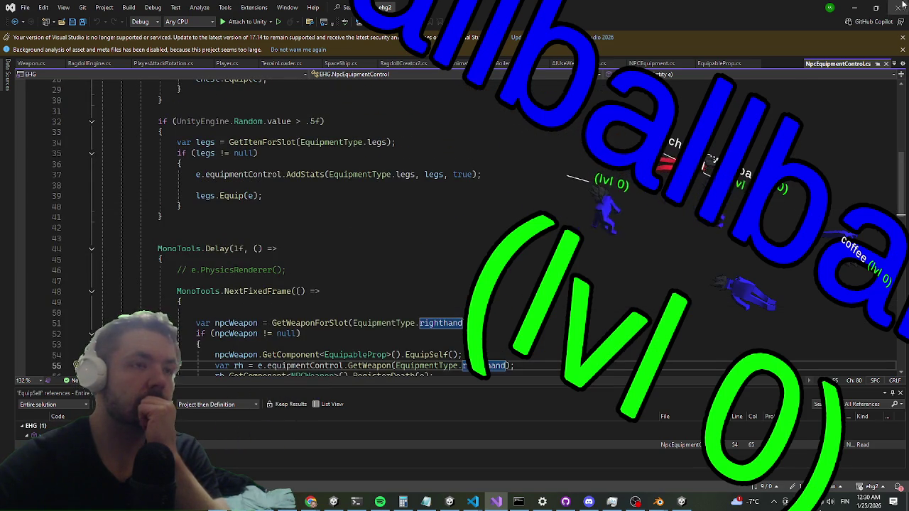
click(852, 6)
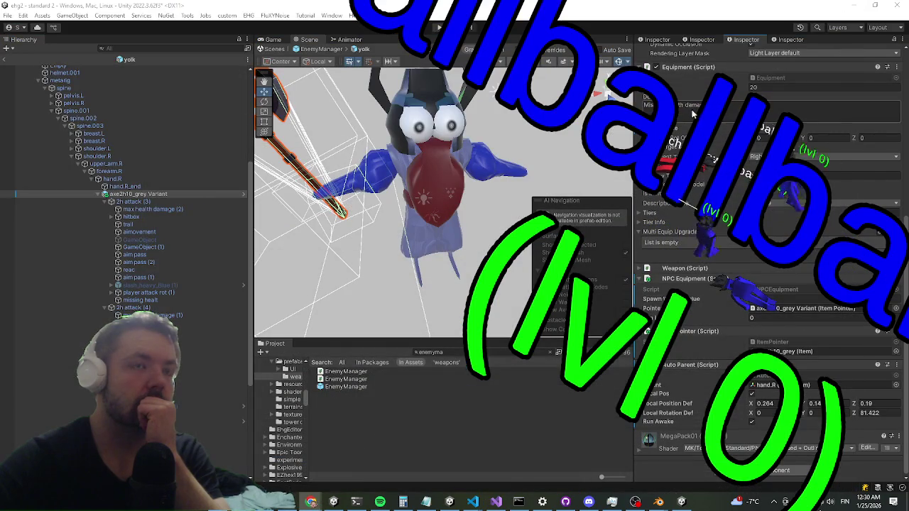